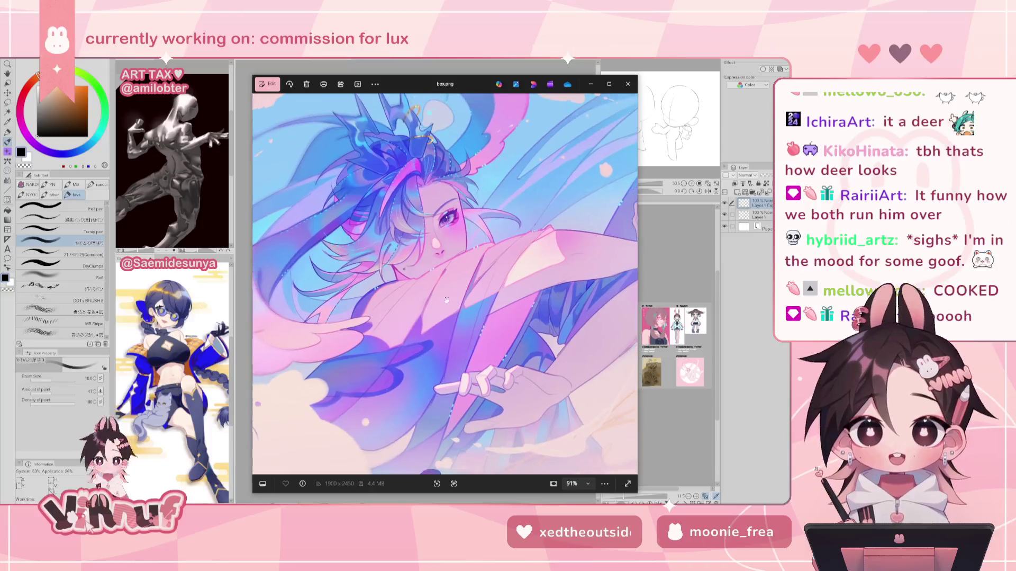
pyautogui.scroll(-3, 450, 276)
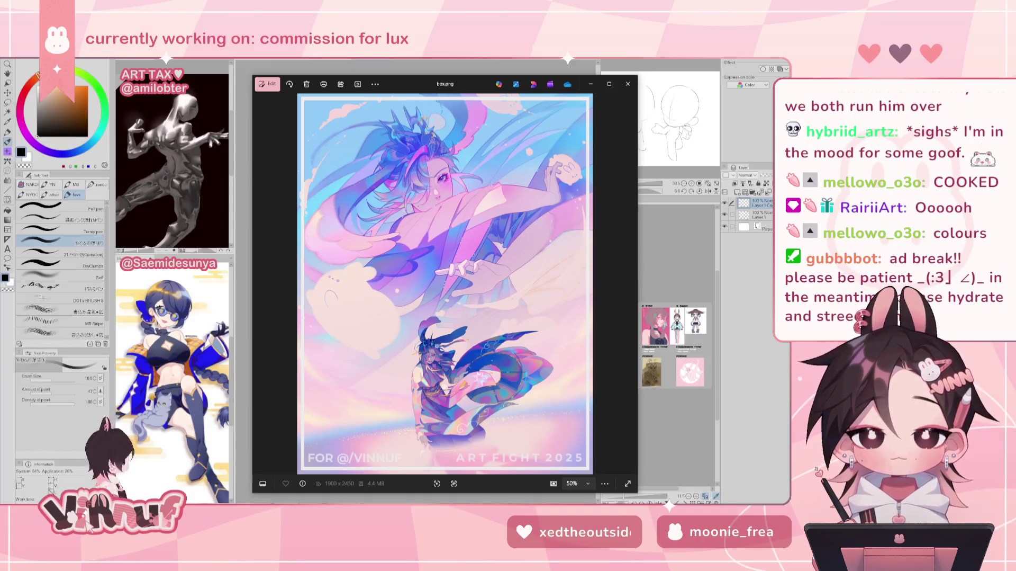
# Step: Reposition the dtiys prize soshi.jpg window and zoom in and out to inspect it
pyautogui.moveTo(2, 88); pyautogui.dragTo(468, 84)
pyautogui.scroll(3, 476, 257)
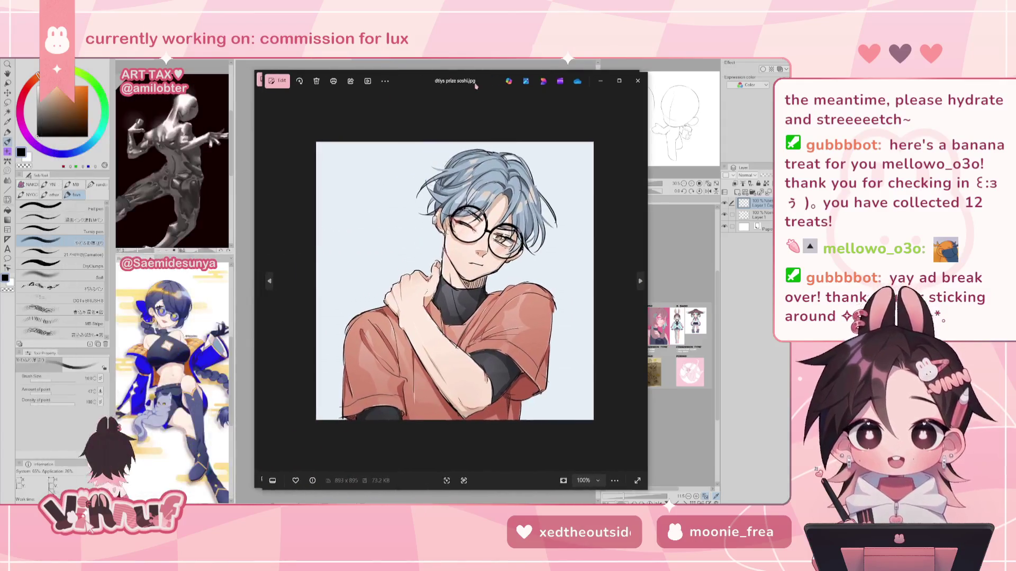
pyautogui.scroll(-2, 477, 257)
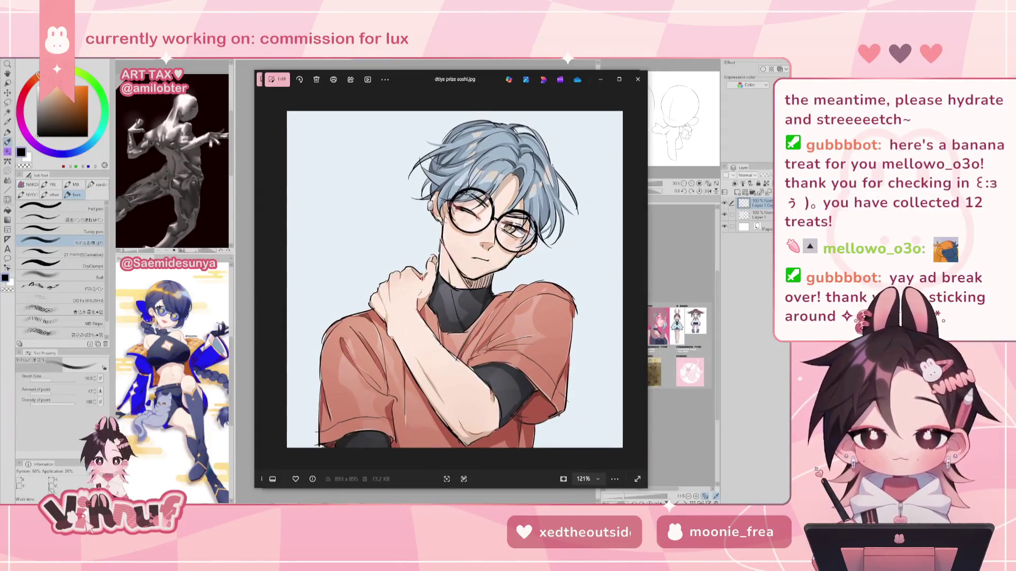
pyautogui.scroll(2, 497, 218)
pyautogui.scroll(2, 498, 218)
pyautogui.scroll(-1, 500, 279)
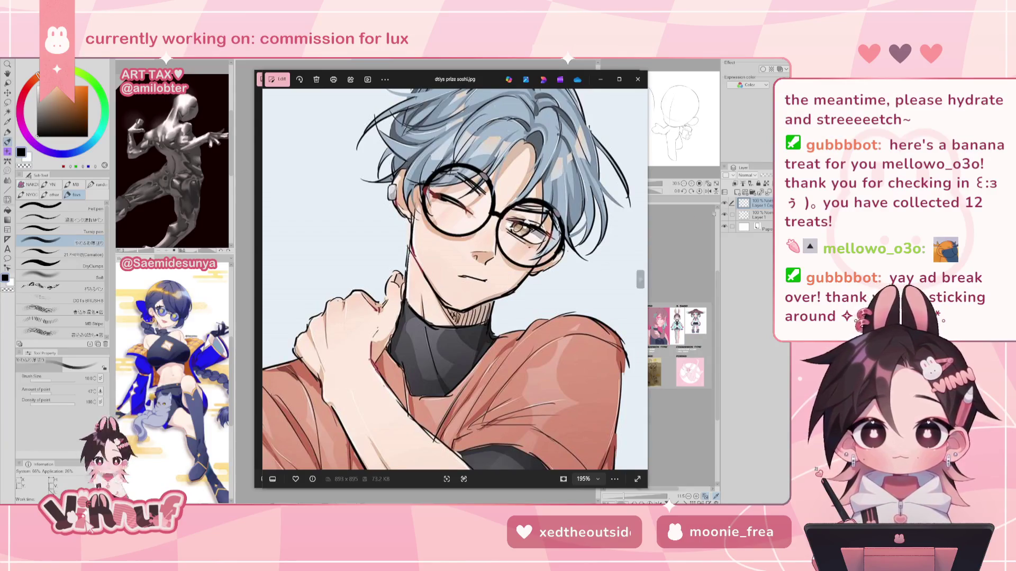
# Step: Page through box.png and chika 4.png to the chibi deer sketch chnageling.png
pyautogui.click(641, 279)
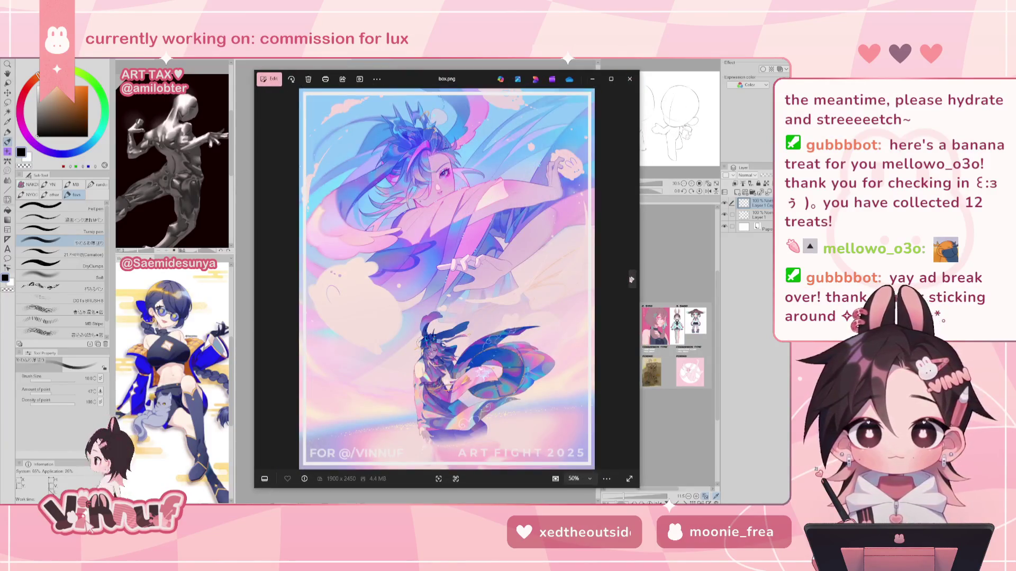
pyautogui.click(631, 279)
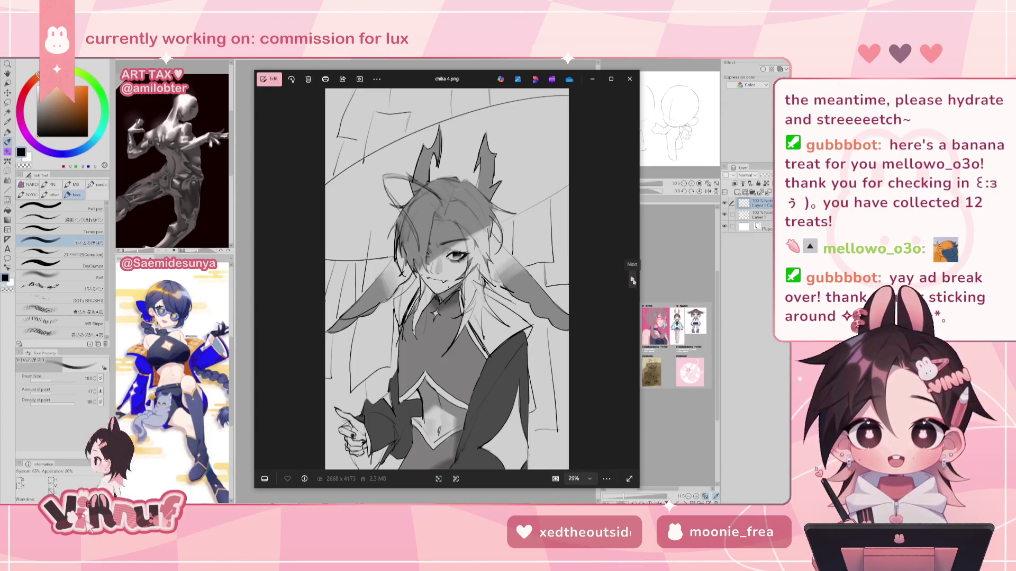
pyautogui.click(632, 280)
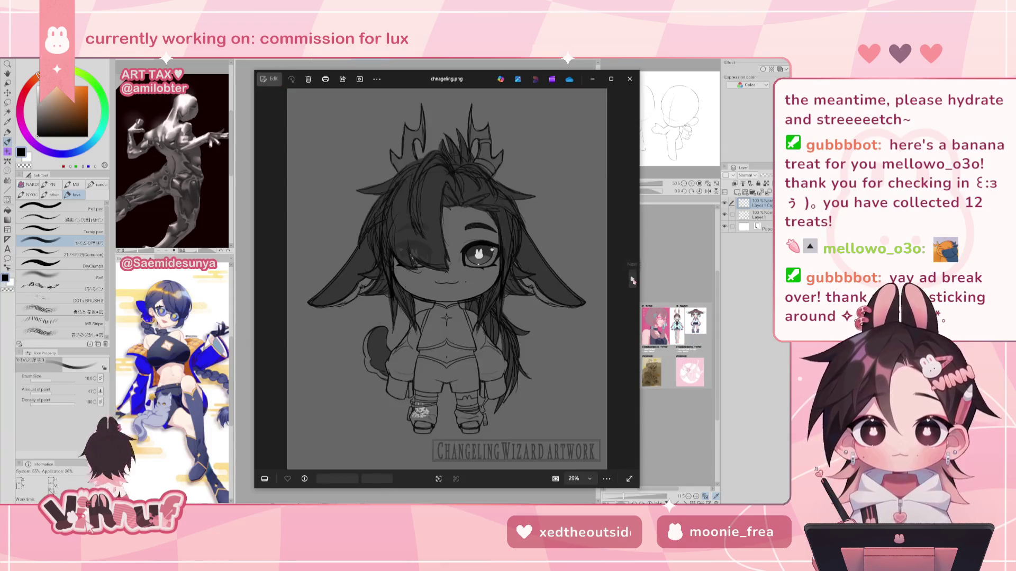
# Step: Zoom into chnageling.png, then page through deer 17.png to the deer 18.png sketch
pyautogui.scroll(3, 466, 285)
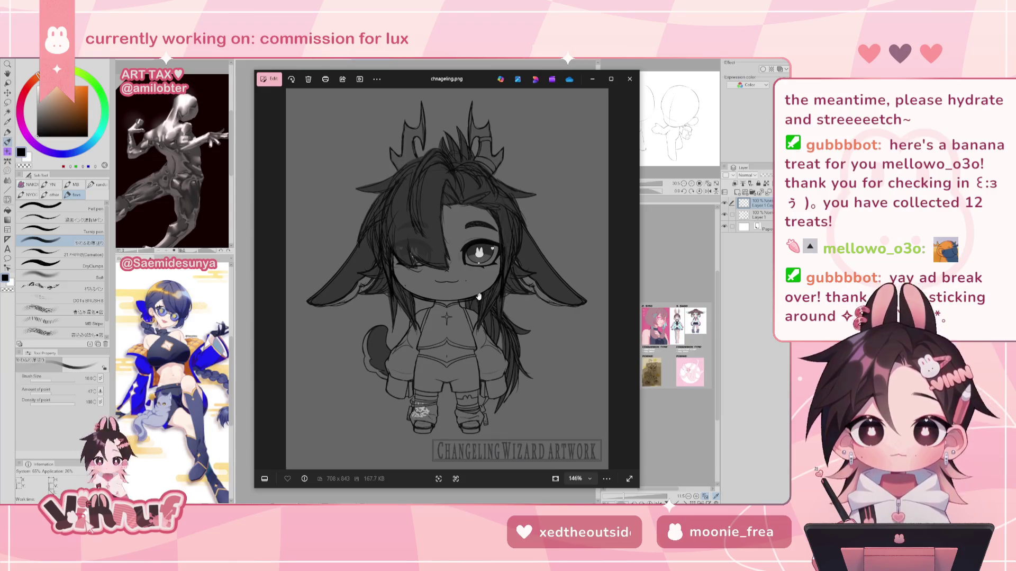
pyautogui.scroll(1, 438, 379)
pyautogui.scroll(-1, 438, 379)
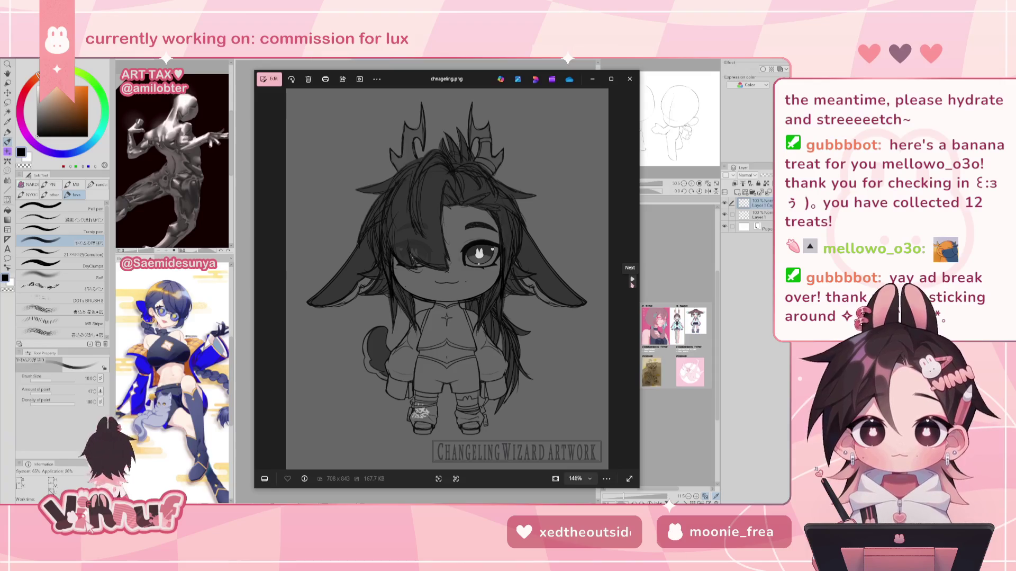
pyautogui.click(632, 280)
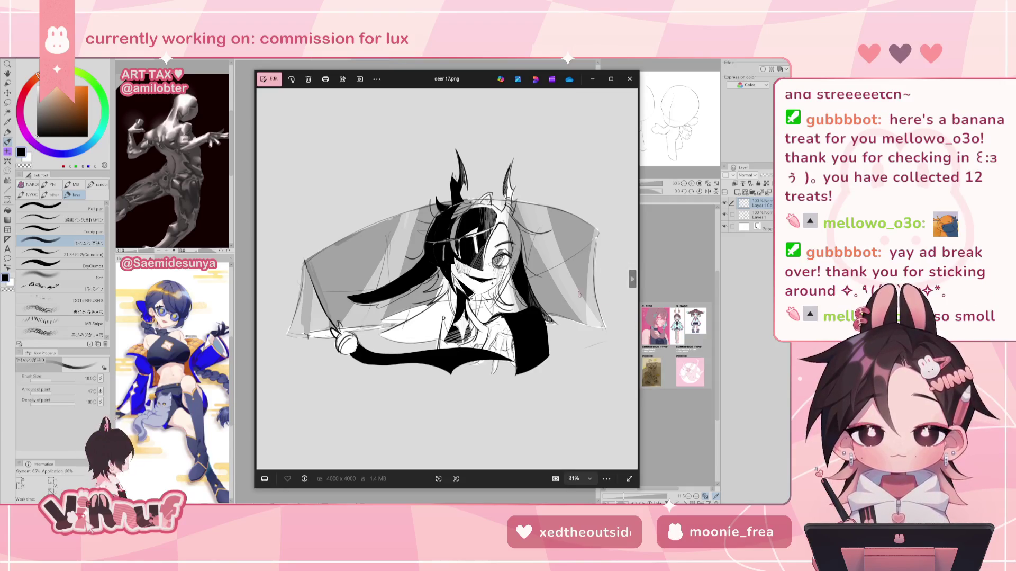
pyautogui.scroll(3, 481, 301)
pyautogui.scroll(-2, 481, 333)
pyautogui.scroll(-1, 481, 332)
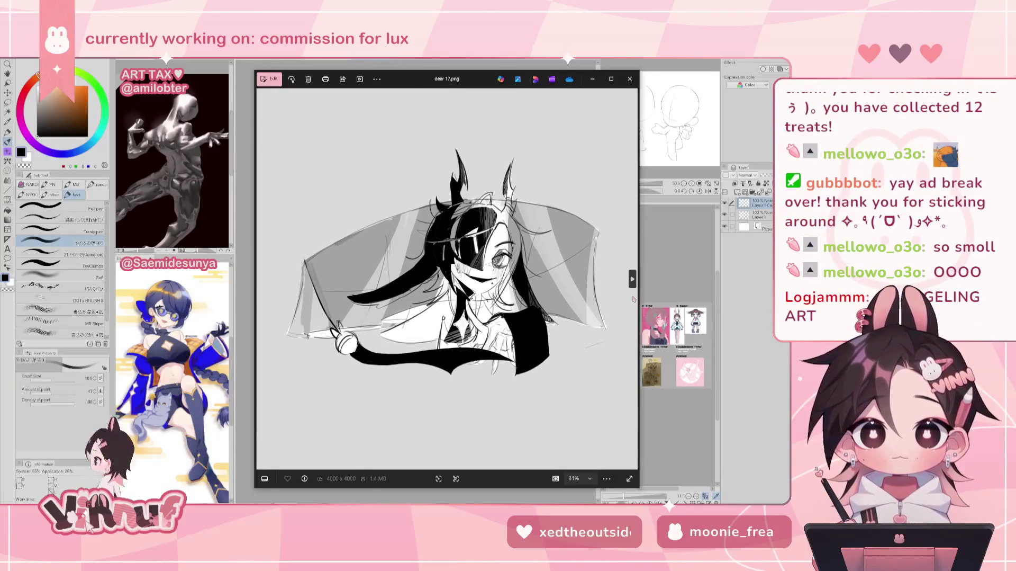
pyautogui.click(632, 280)
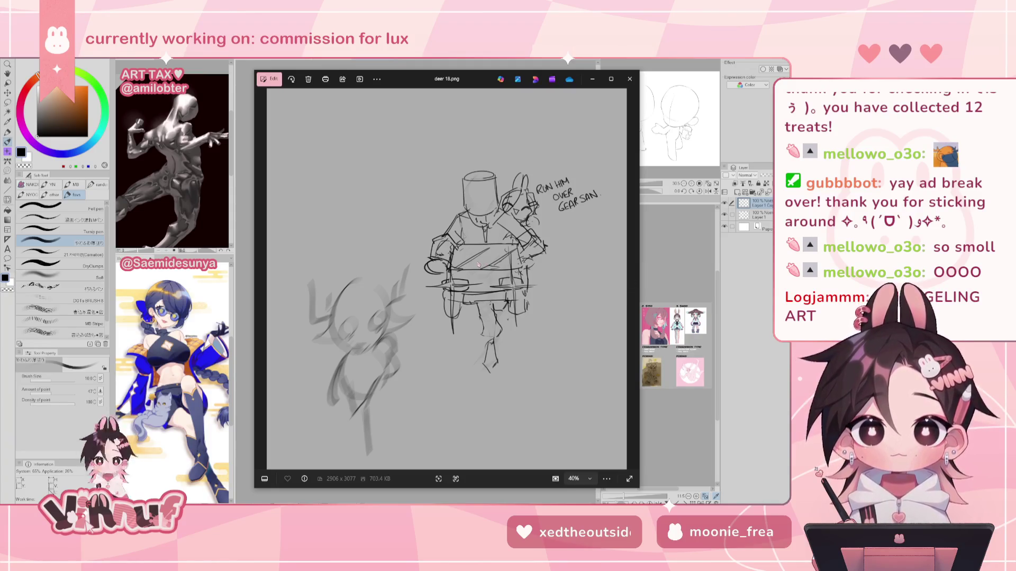
# Step: Return to chnageling.png and zoom in to examine the chibi's legs
pyautogui.click(260, 278)
pyautogui.scroll(3, 515, 281)
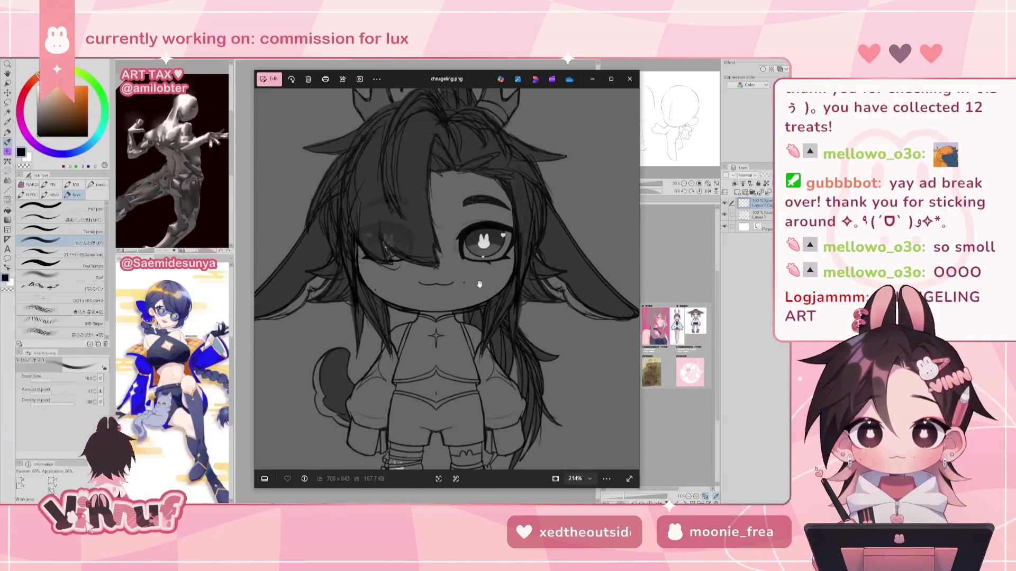
pyautogui.scroll(1, 491, 214)
pyautogui.moveTo(492, 214); pyautogui.dragTo(462, 356)
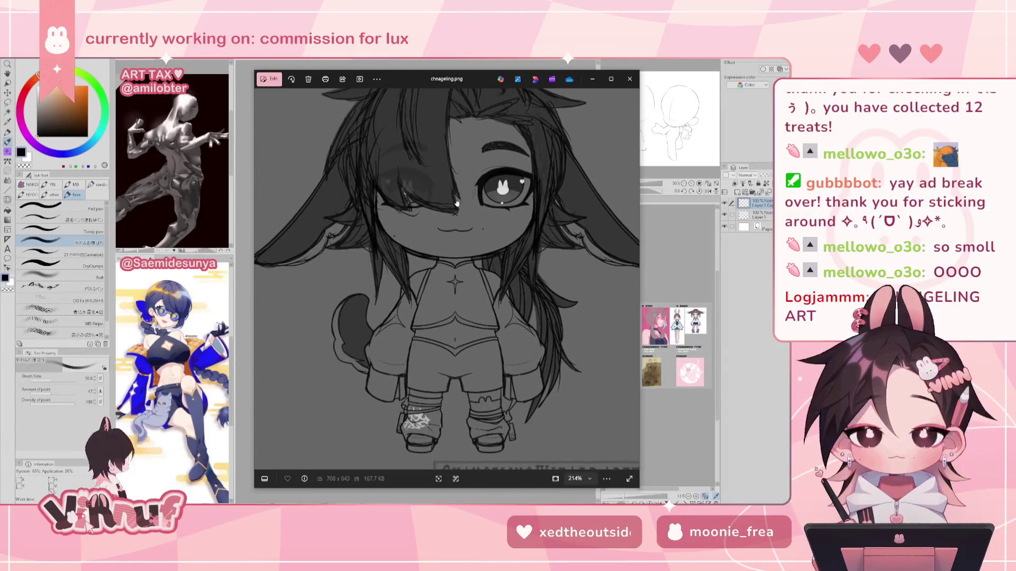
pyautogui.scroll(-4, 462, 356)
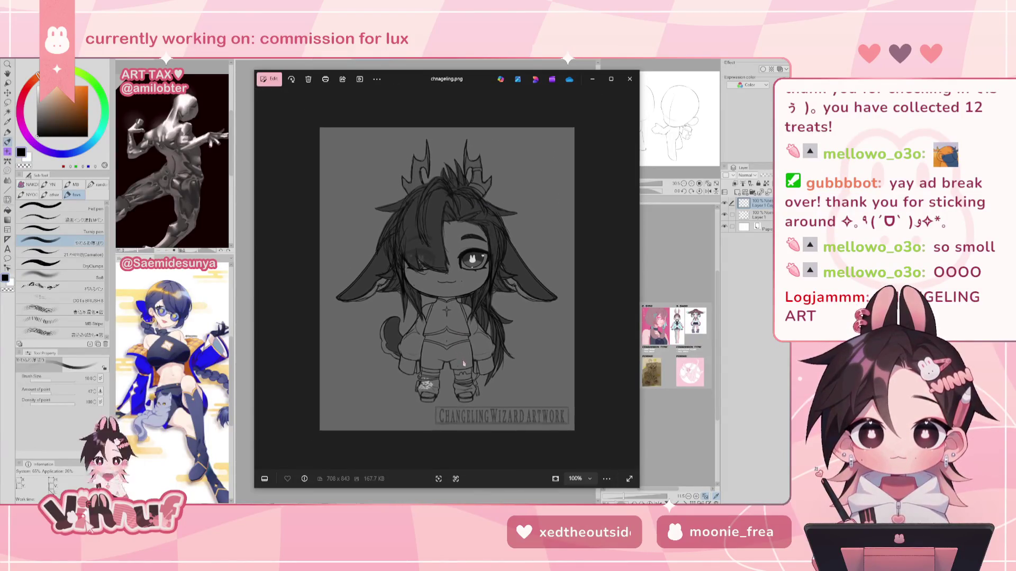
# Step: Page forward through deer 17.png and deer 18.png to the colored deer 19.png
pyautogui.click(633, 279)
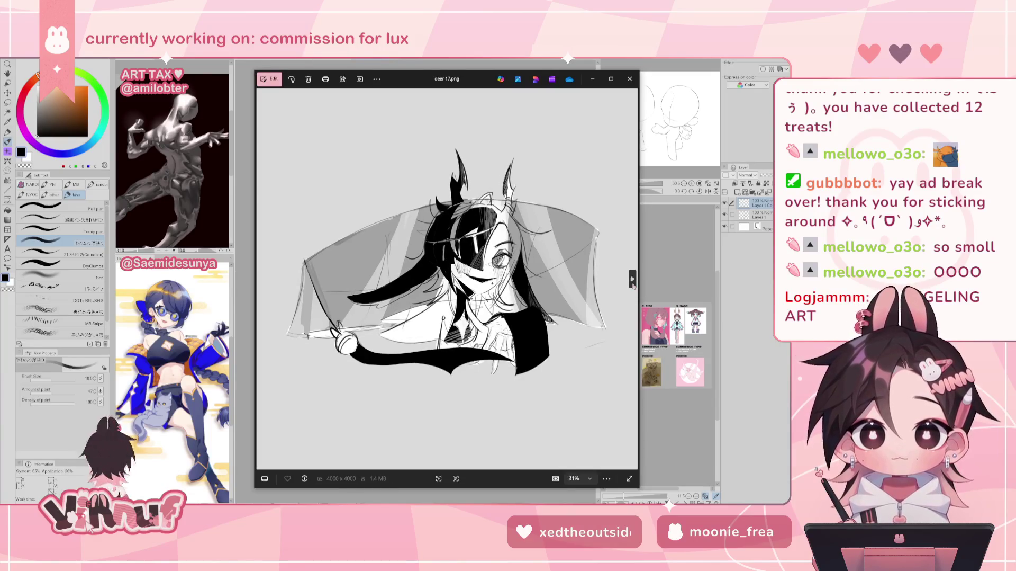
pyautogui.click(633, 281)
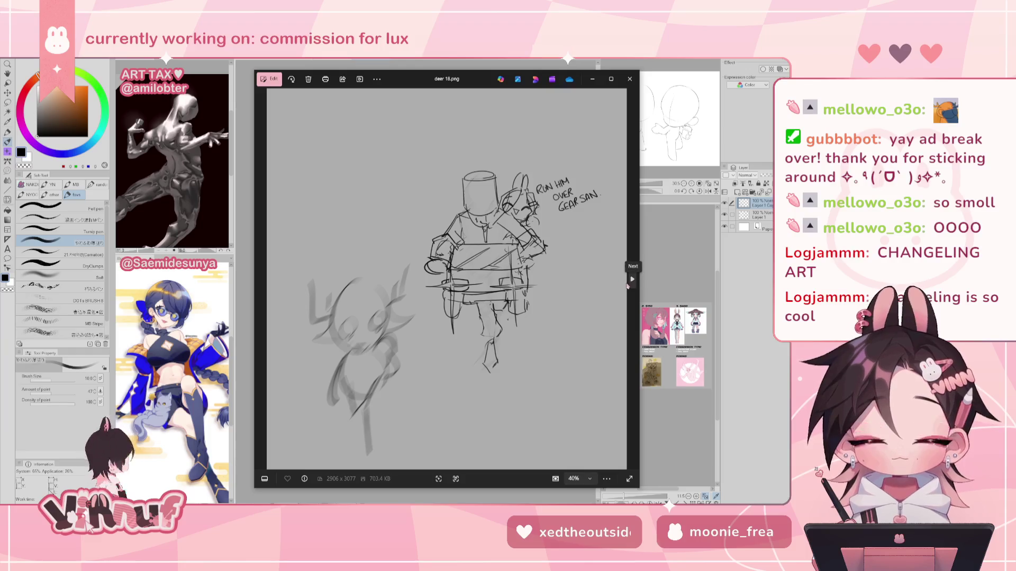
pyautogui.click(633, 280)
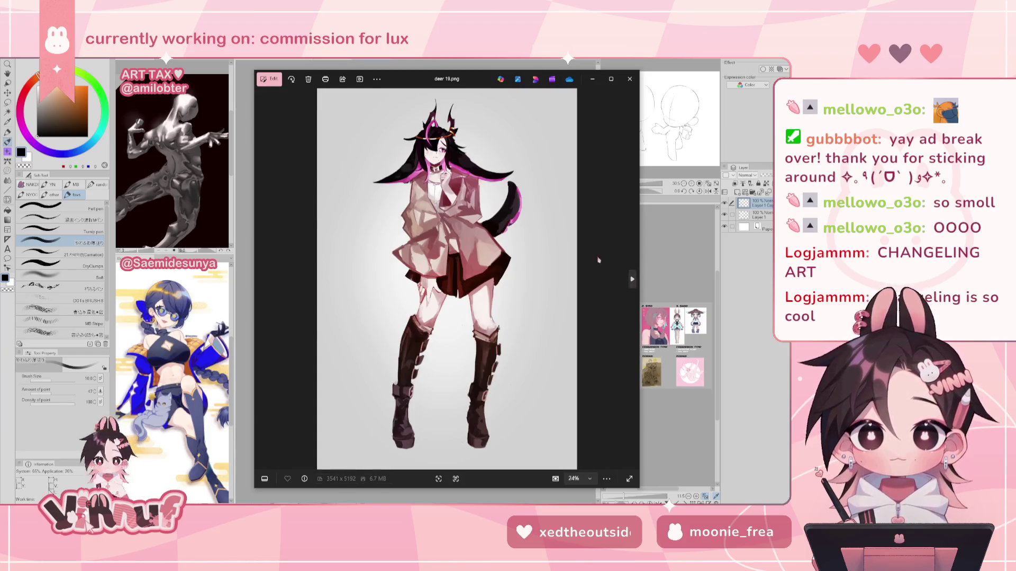
# Step: Zoom in and pan around the deer 19.png figure
pyautogui.scroll(5, 464, 337)
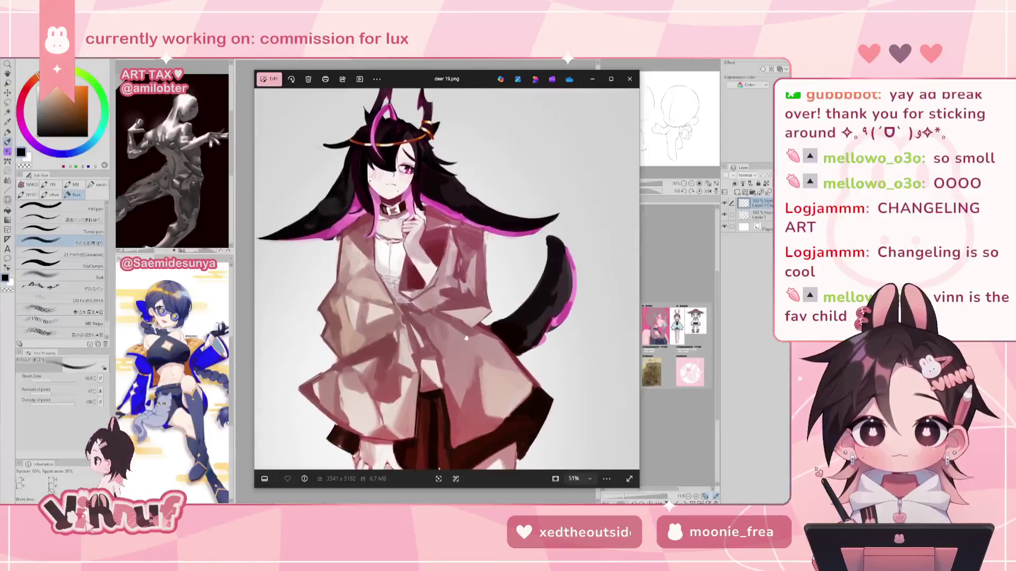
pyautogui.moveTo(409, 224); pyautogui.dragTo(438, 274)
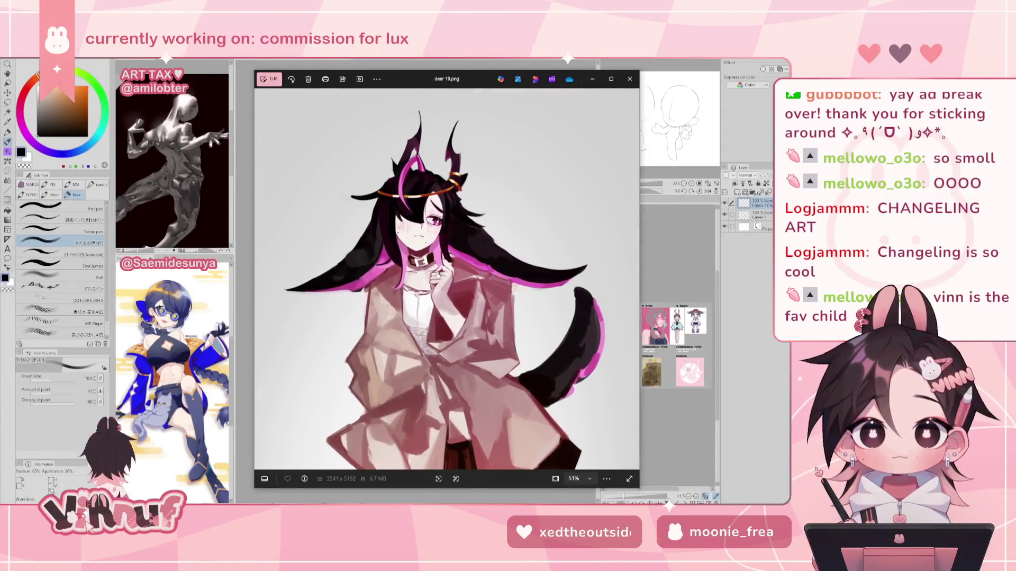
pyautogui.scroll(-5, 430, 357)
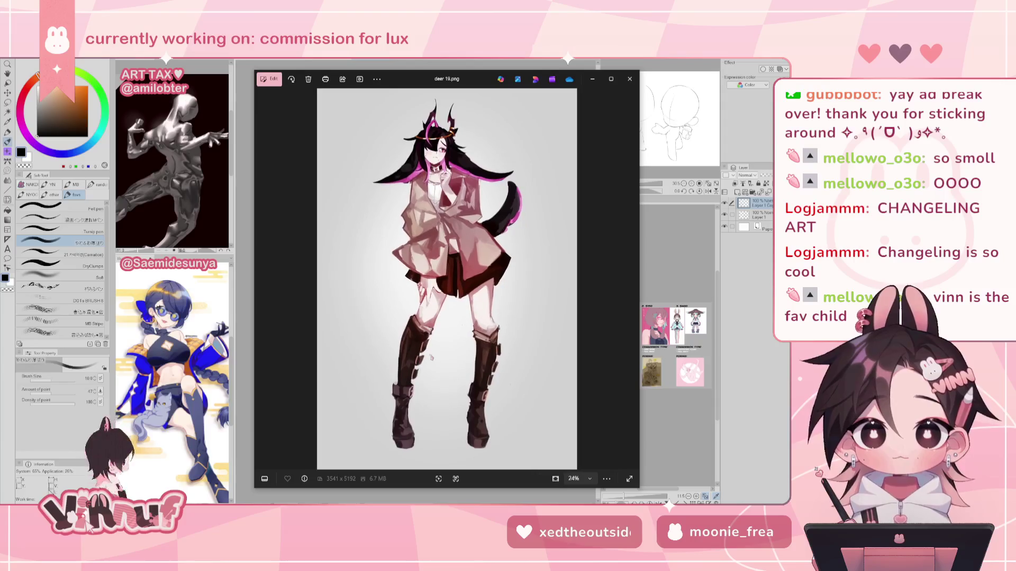
pyautogui.scroll(2, 429, 356)
pyautogui.scroll(-2, 468, 317)
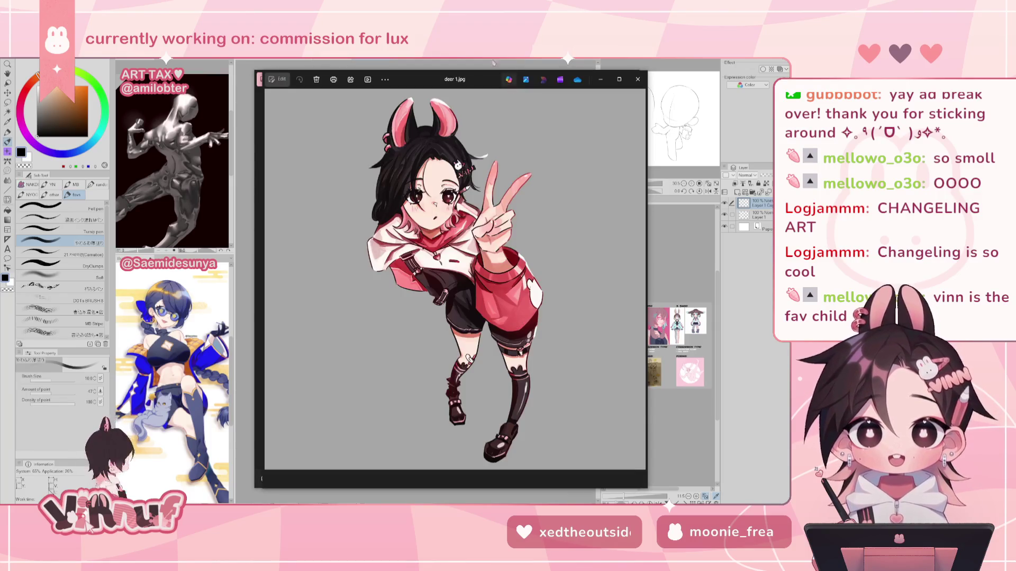
# Step: Arrange the deer 1.jpg and deer 19.png windows side by side and compare them
pyautogui.moveTo(469, 83)
pyautogui.mouseDown()
pyautogui.moveTo(286, 76)
pyautogui.moveTo(317, 86)
pyautogui.mouseUp()
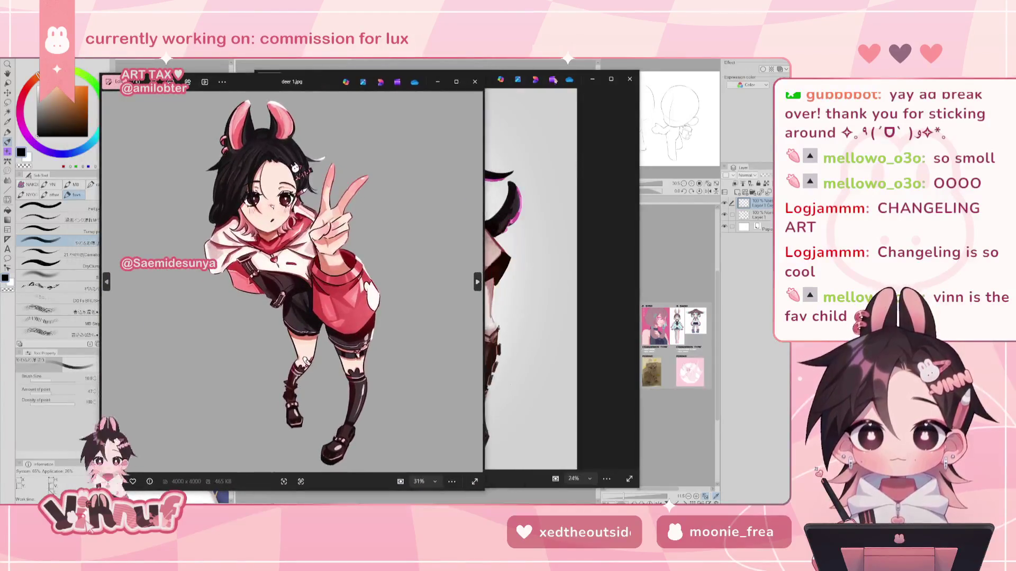
pyautogui.click(585, 88)
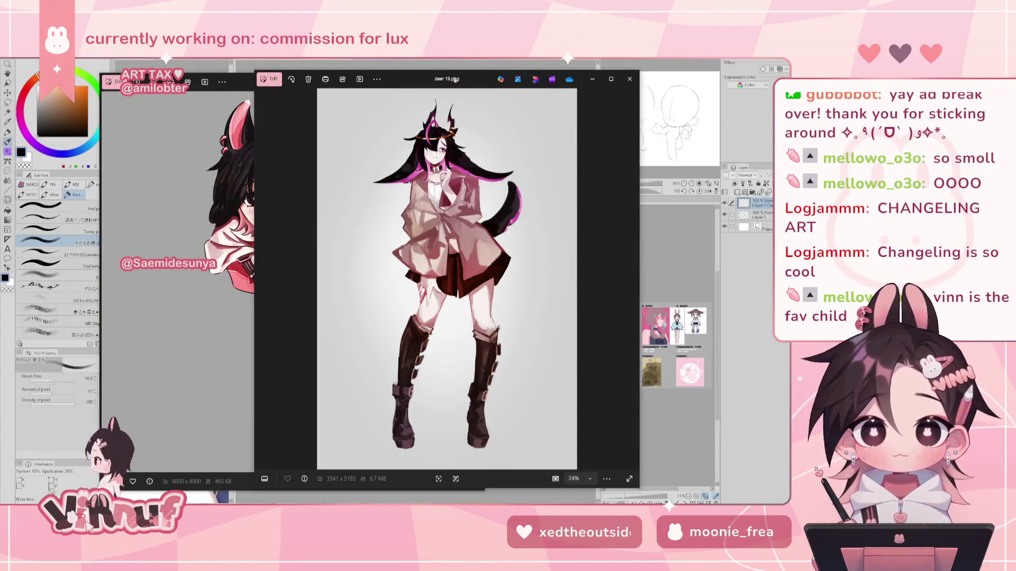
pyautogui.moveTo(451, 81); pyautogui.dragTo(583, 76)
pyautogui.hotkey('alt', 'Tab')
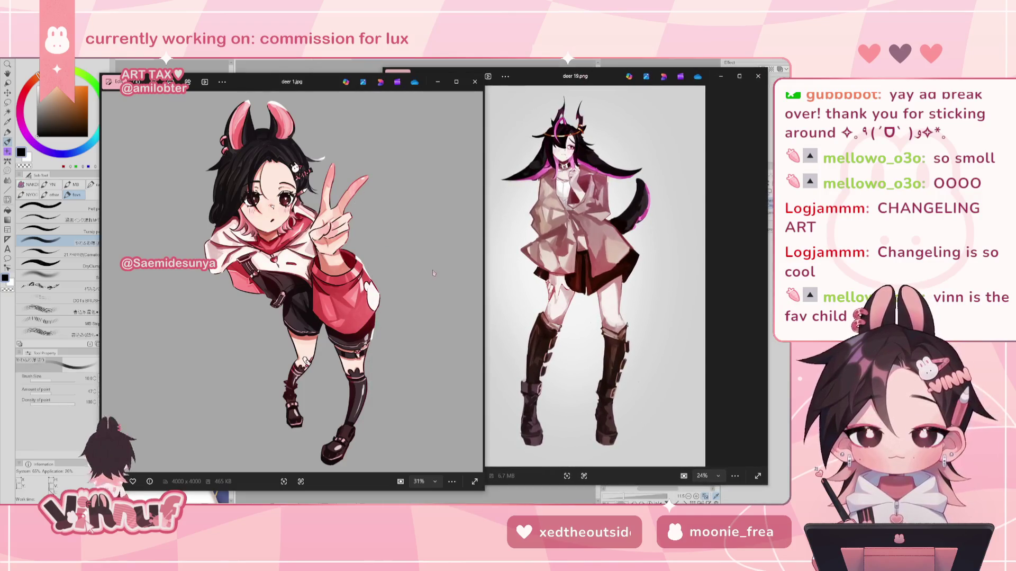
pyautogui.moveTo(483, 265); pyautogui.dragTo(436, 273)
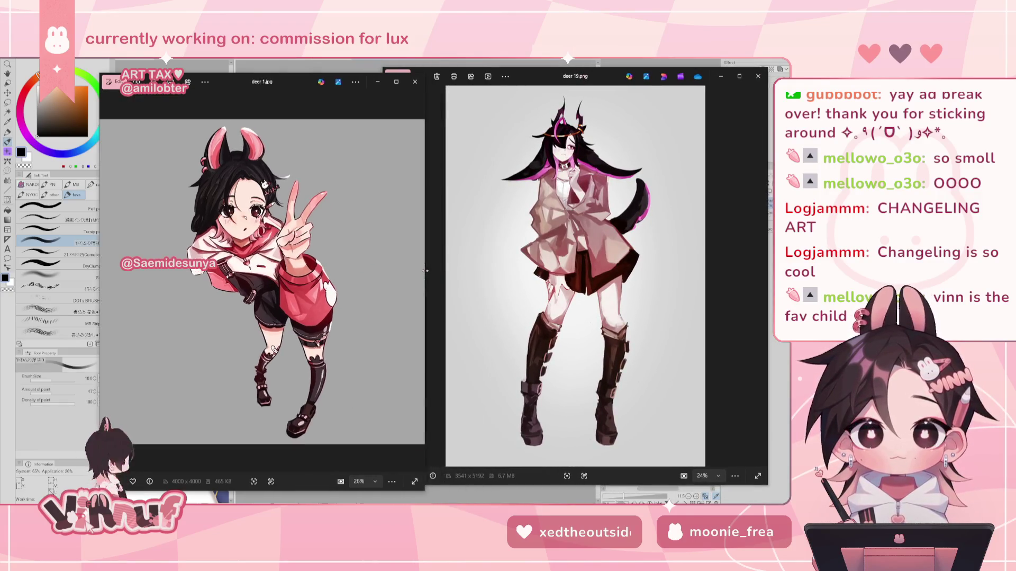
pyautogui.moveTo(425, 272)
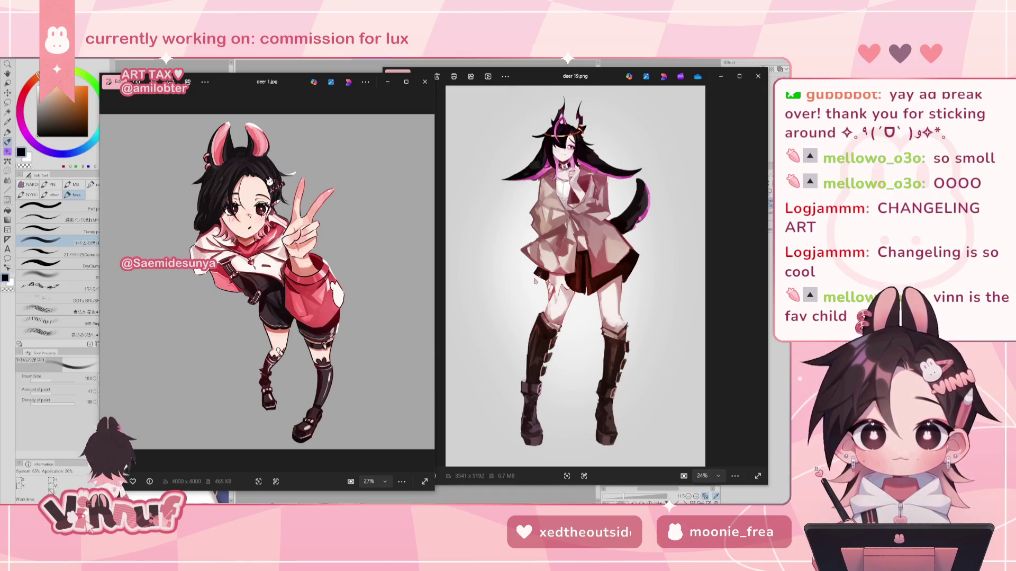
pyautogui.scroll(1, 575, 194)
pyautogui.scroll(-1, 575, 194)
pyautogui.click(575, 194)
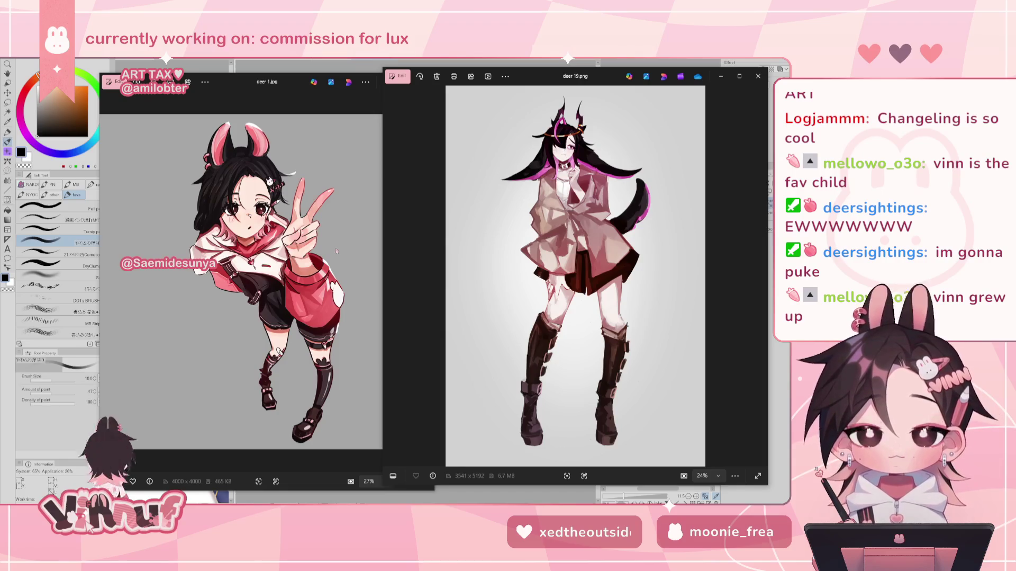
pyautogui.scroll(5, 300, 214)
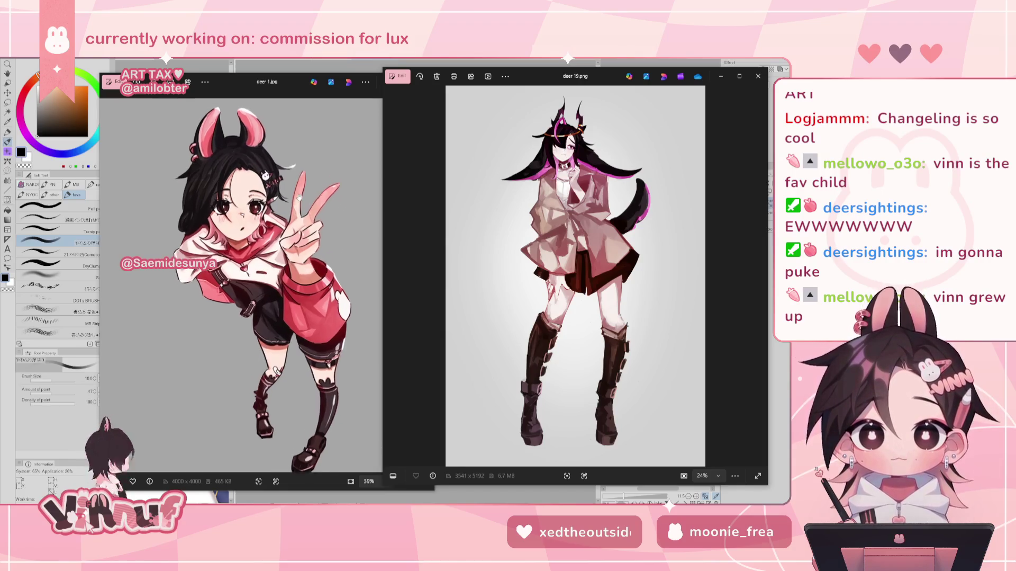
pyautogui.scroll(-3, 305, 146)
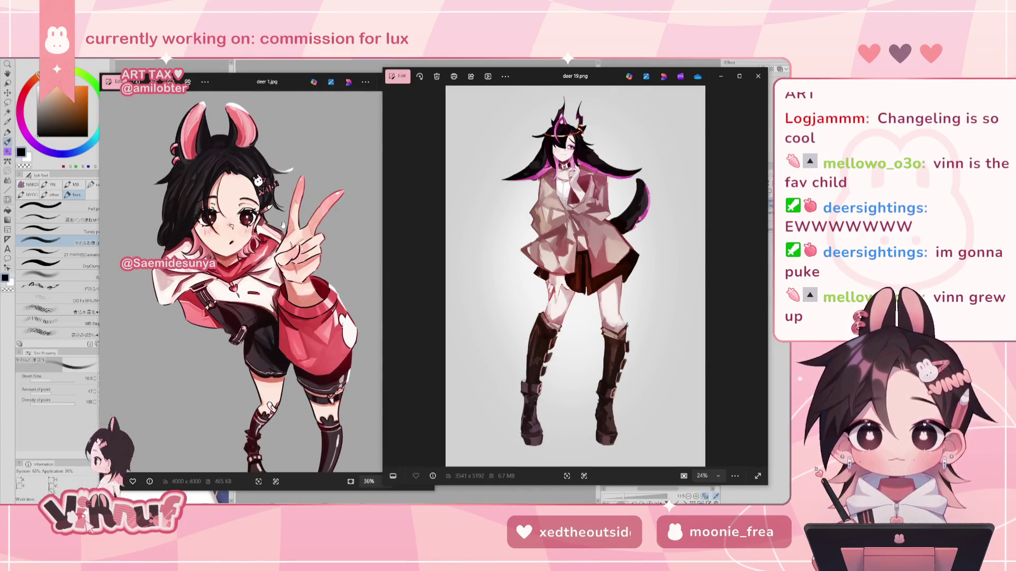
pyautogui.scroll(-2, 282, 225)
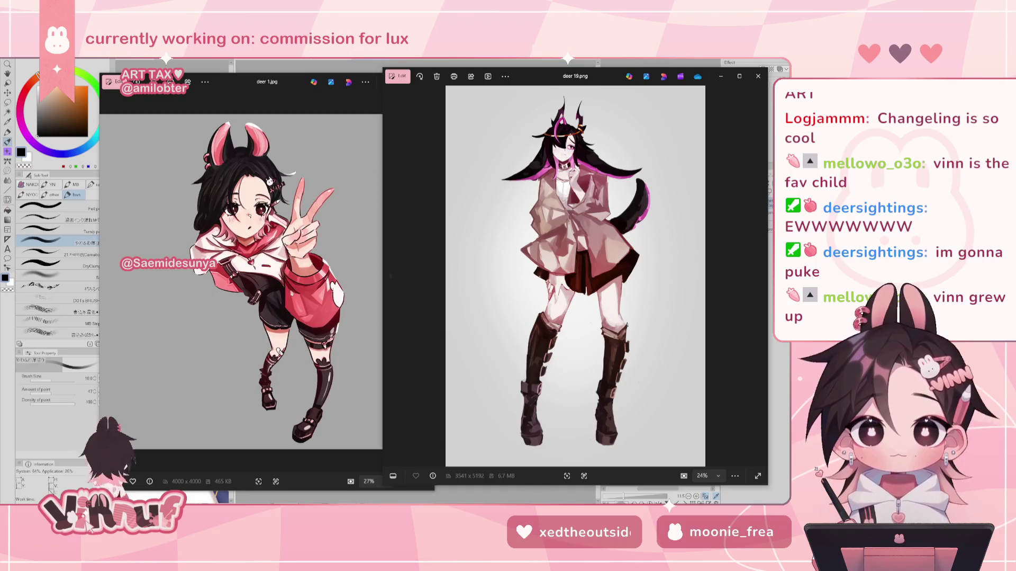
# Step: Close deer 1.jpg, move the deer 19.png viewer left, and page through deer 20.png to deer 21.png
pyautogui.click(427, 81)
pyautogui.moveTo(585, 79); pyautogui.dragTo(450, 80)
pyautogui.click(625, 275)
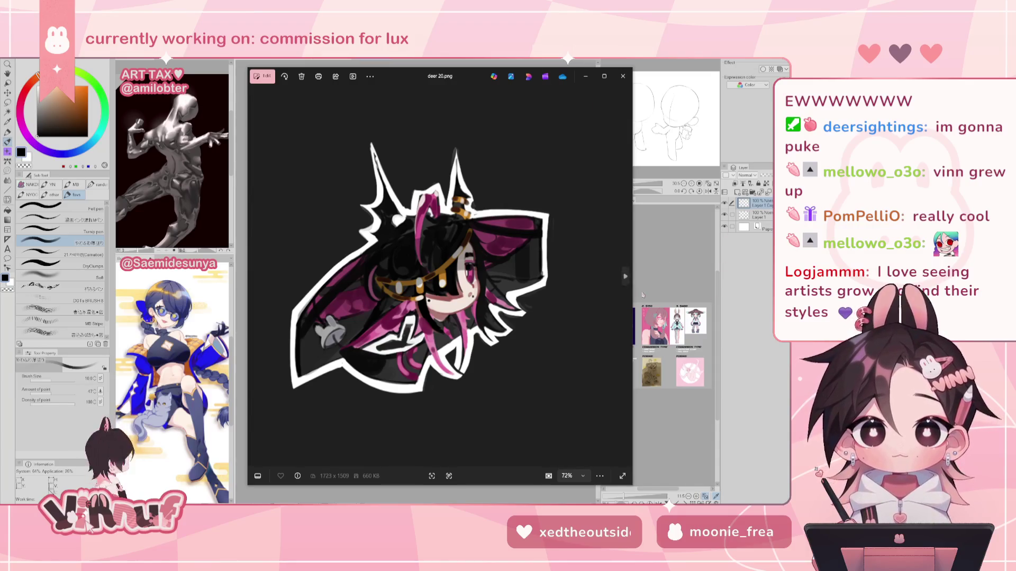
pyautogui.click(625, 279)
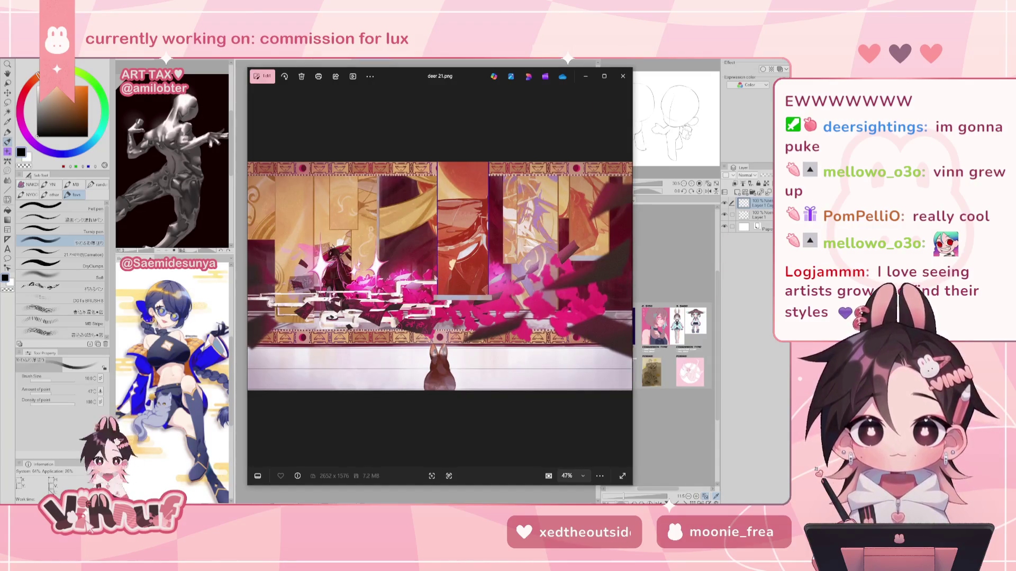
# Step: Zoom and pan across the deer 21.png artwork, then move on to the deer 22.png sketch
pyautogui.scroll(4, 463, 320)
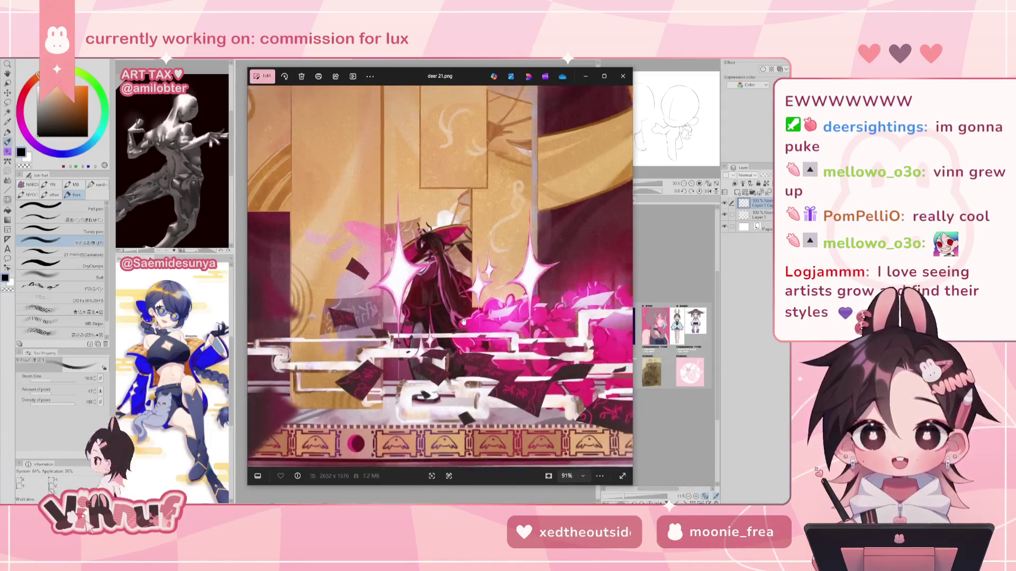
pyautogui.scroll(-1, 463, 321)
pyautogui.scroll(-2, 463, 321)
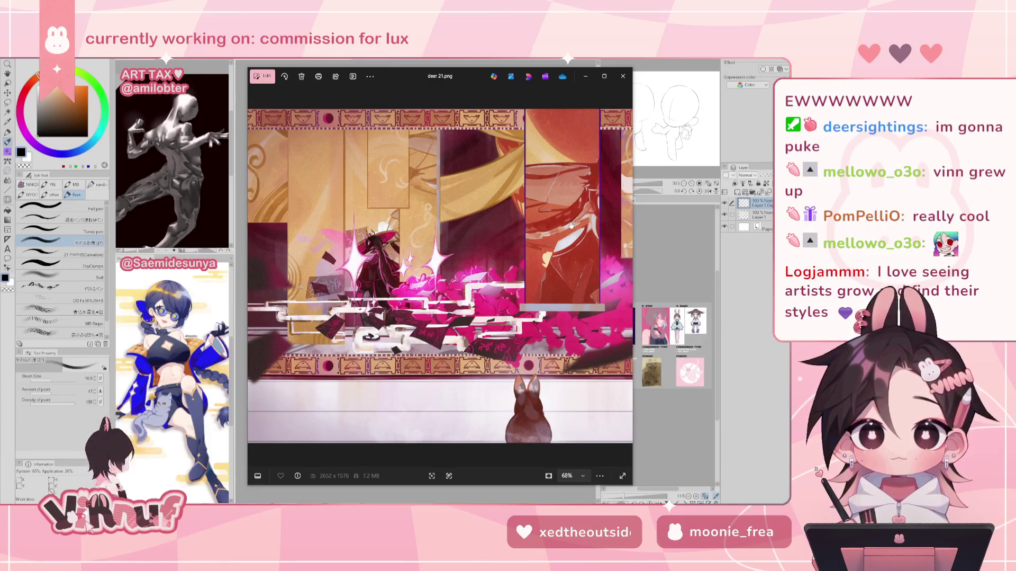
pyautogui.hscroll(3, 561, 254)
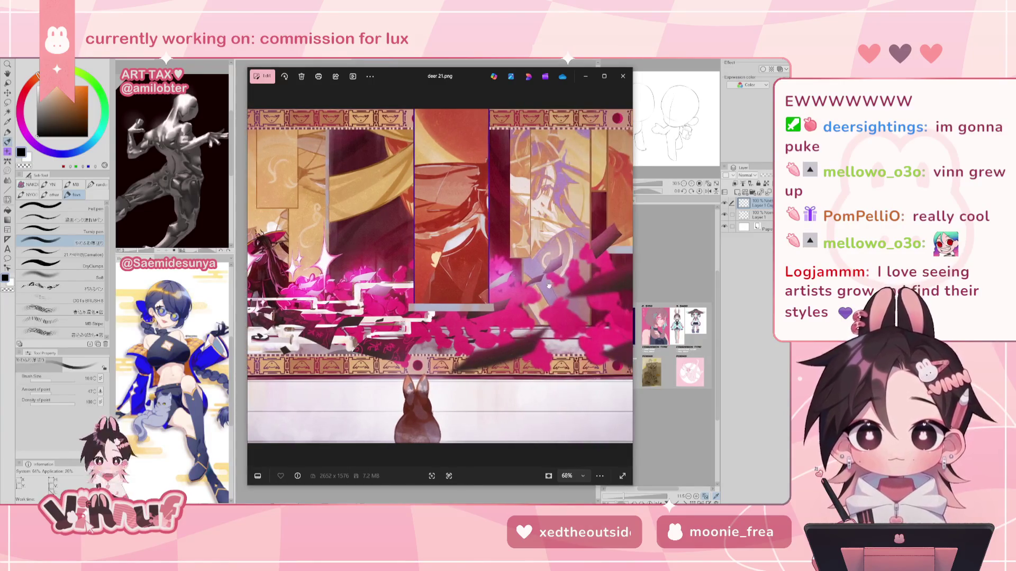
pyautogui.hscroll(-3, 566, 283)
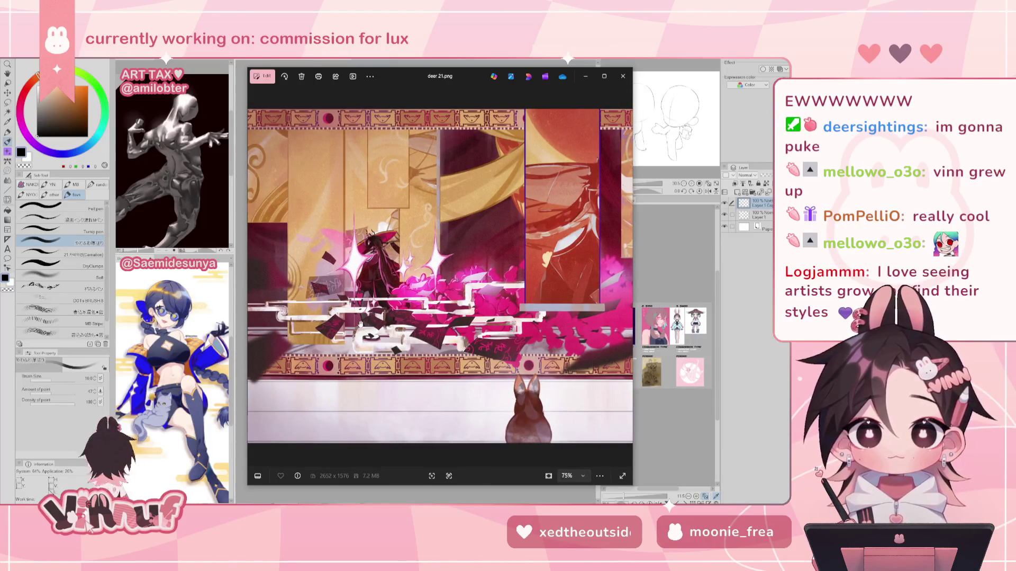
pyautogui.scroll(2, 359, 322)
pyautogui.scroll(2, 360, 322)
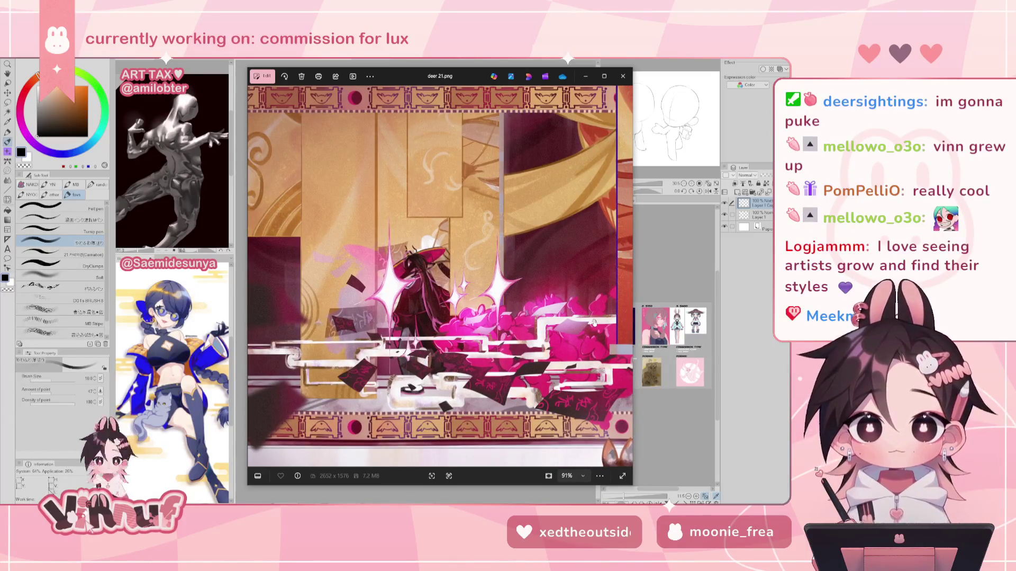
pyautogui.moveTo(578, 331)
pyautogui.mouseDown()
pyautogui.moveTo(566, 318)
pyautogui.moveTo(421, 319)
pyautogui.moveTo(417, 303)
pyautogui.mouseUp()
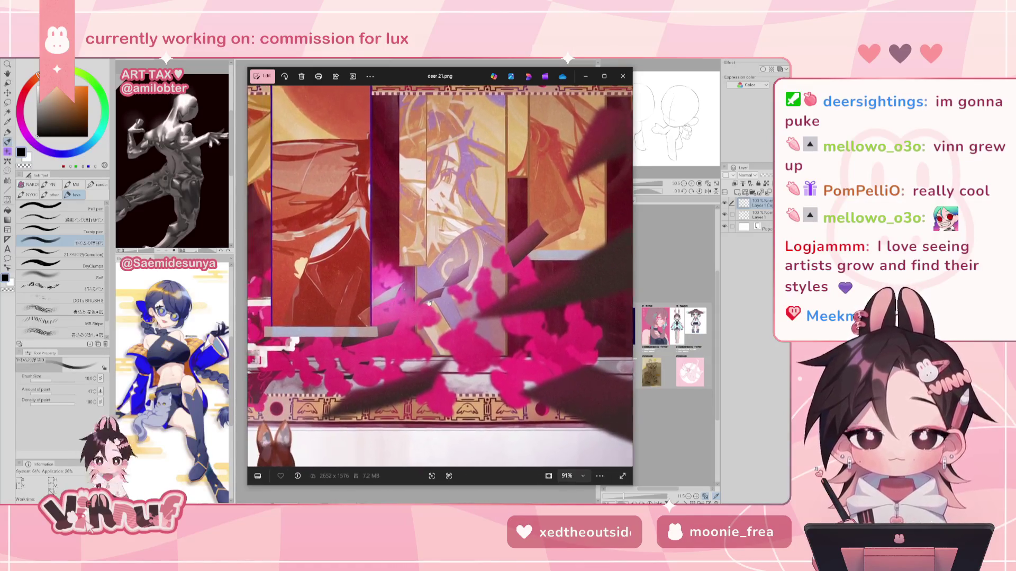
pyautogui.scroll(-3, 416, 303)
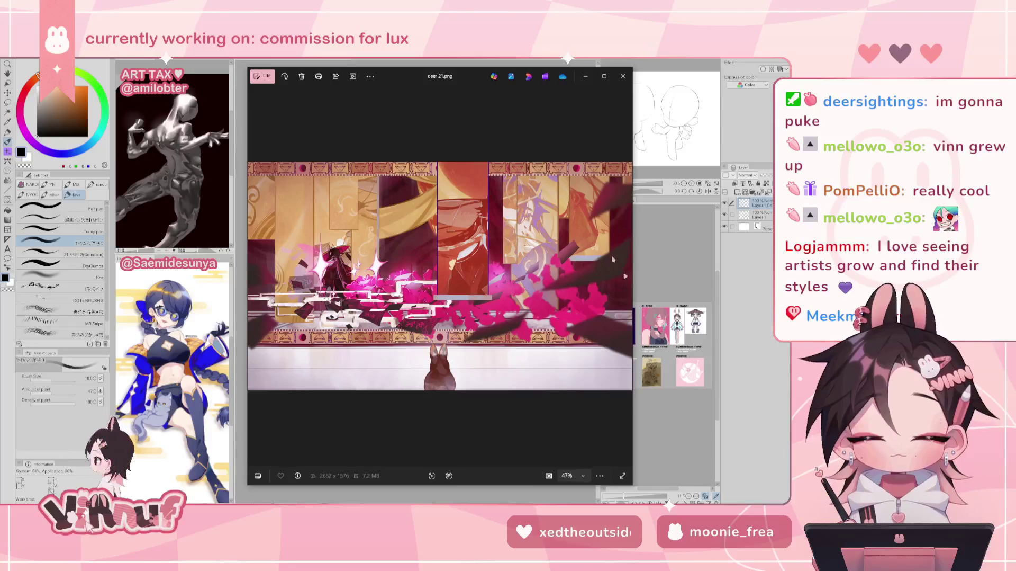
pyautogui.click(625, 276)
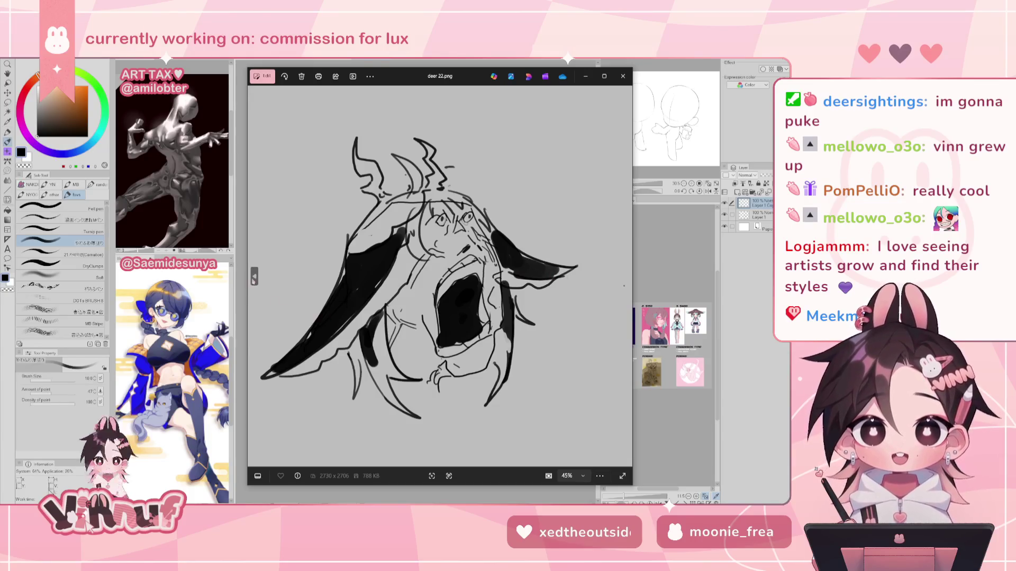
# Step: Flip back to the full-body deer 19.png character, then forward again to deer 22.png
pyautogui.click(254, 278)
pyautogui.click(255, 278)
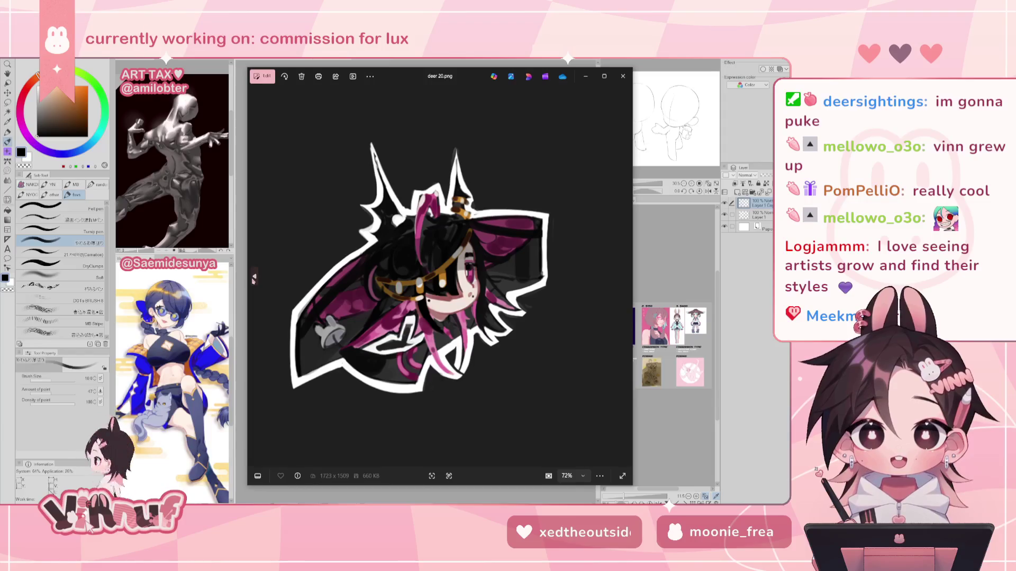
pyautogui.click(255, 278)
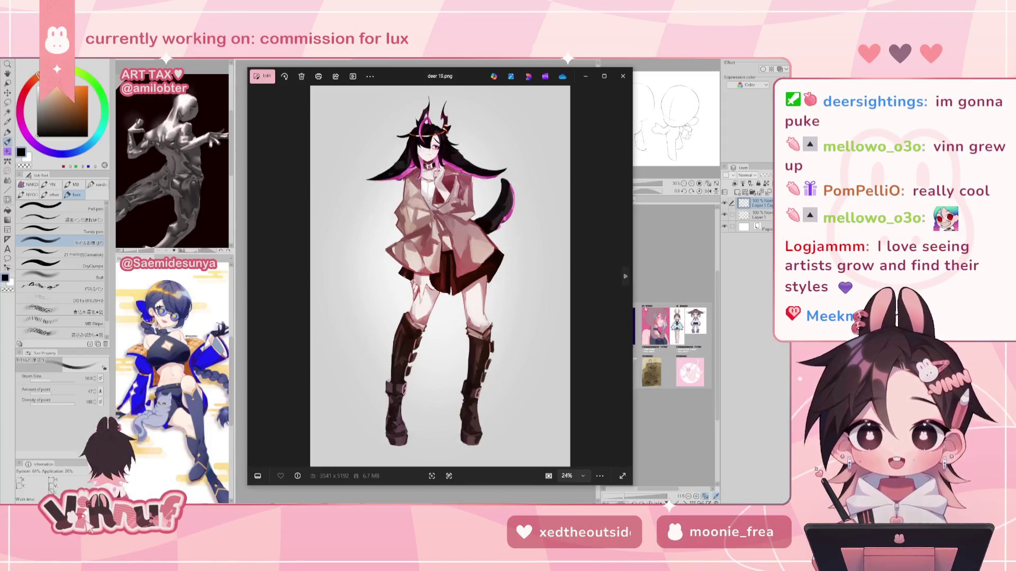
pyautogui.click(625, 278)
pyautogui.click(625, 277)
pyautogui.click(625, 277)
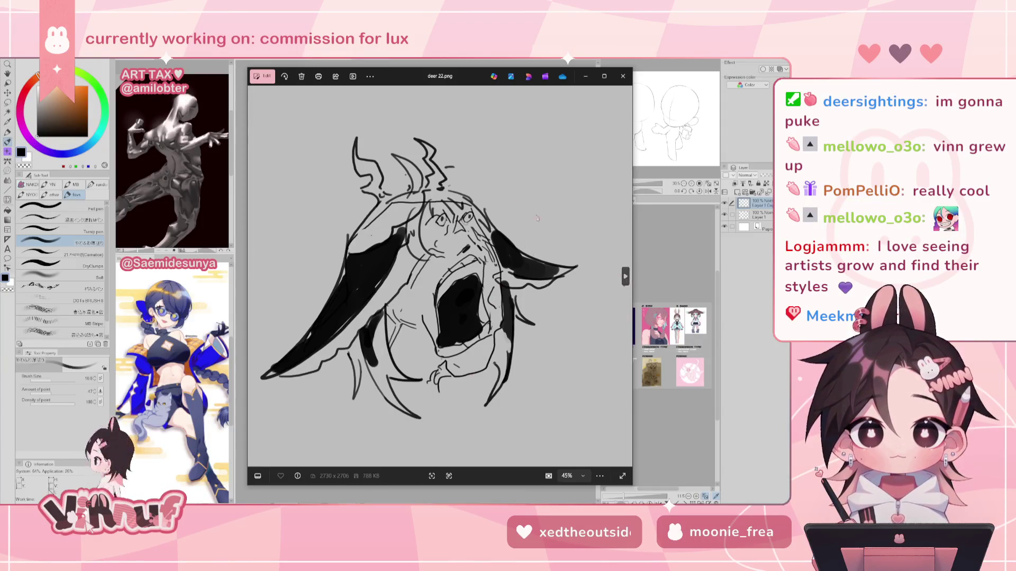
# Step: Page through deer 23.jpg, deer 23.png, deer 24.png and deer 25.png to the deer 26.png collage
pyautogui.click(625, 276)
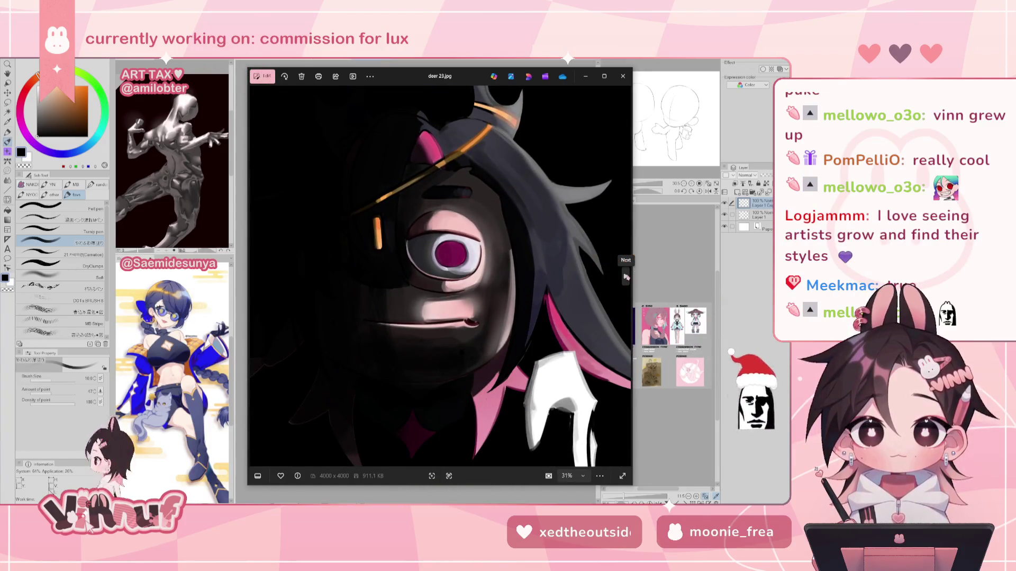
pyautogui.click(626, 276)
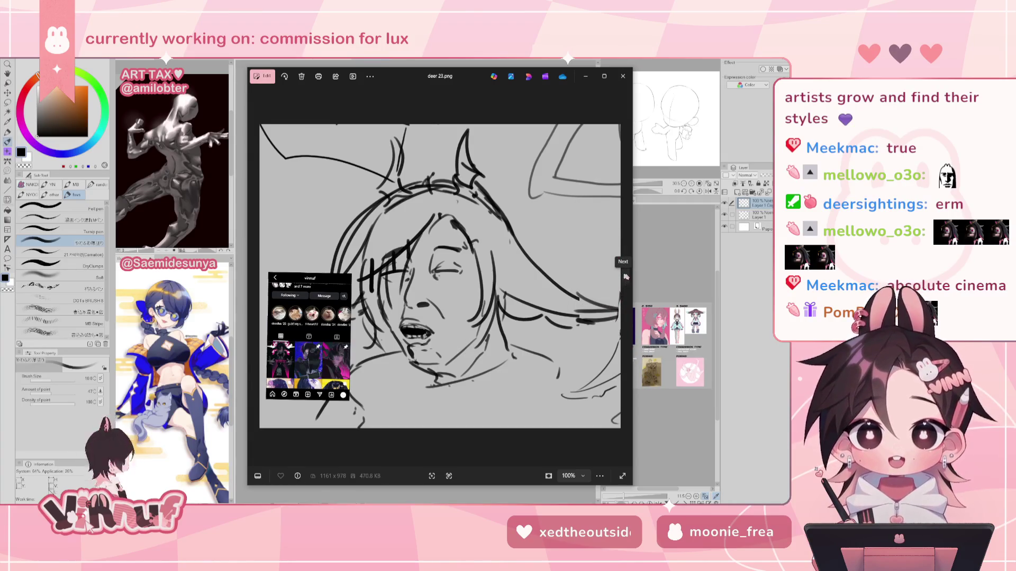
pyautogui.click(626, 276)
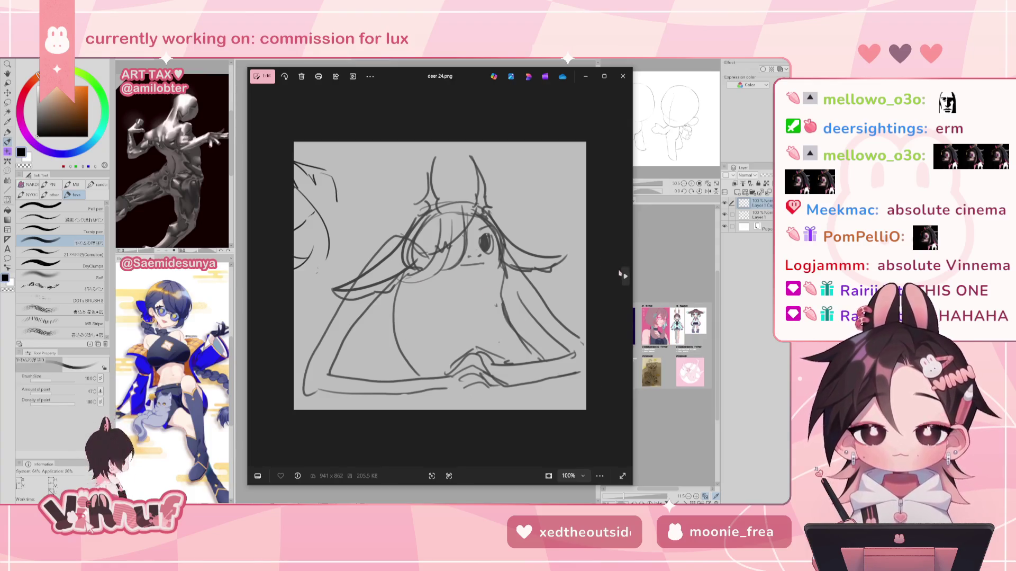
pyautogui.click(626, 276)
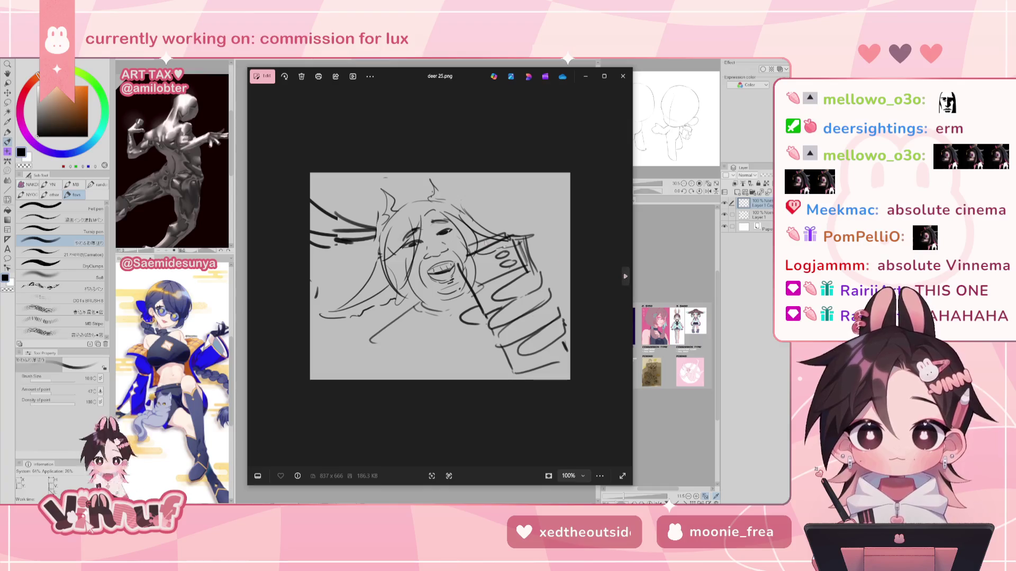
pyautogui.scroll(1, 446, 295)
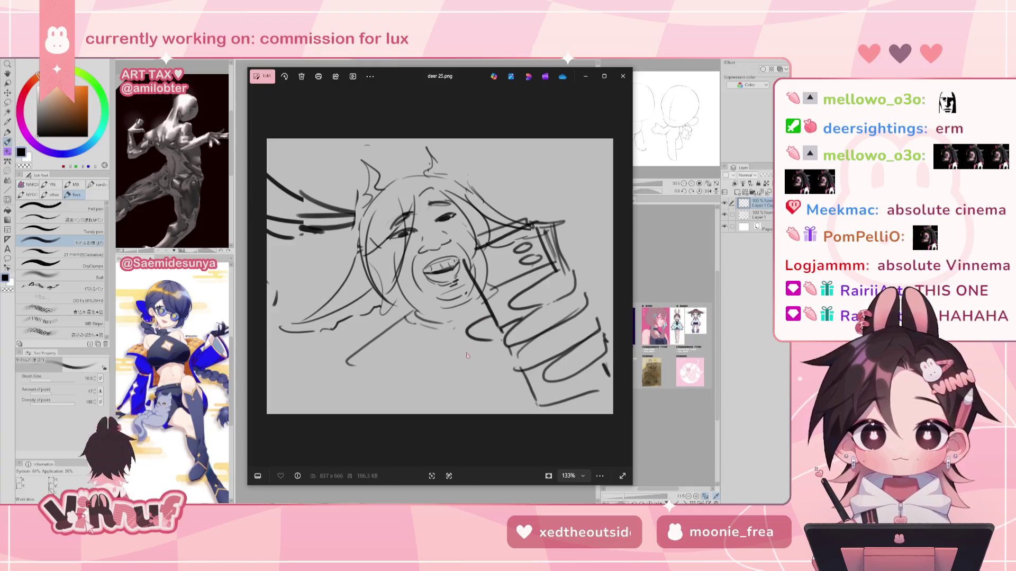
pyautogui.scroll(-1, 467, 354)
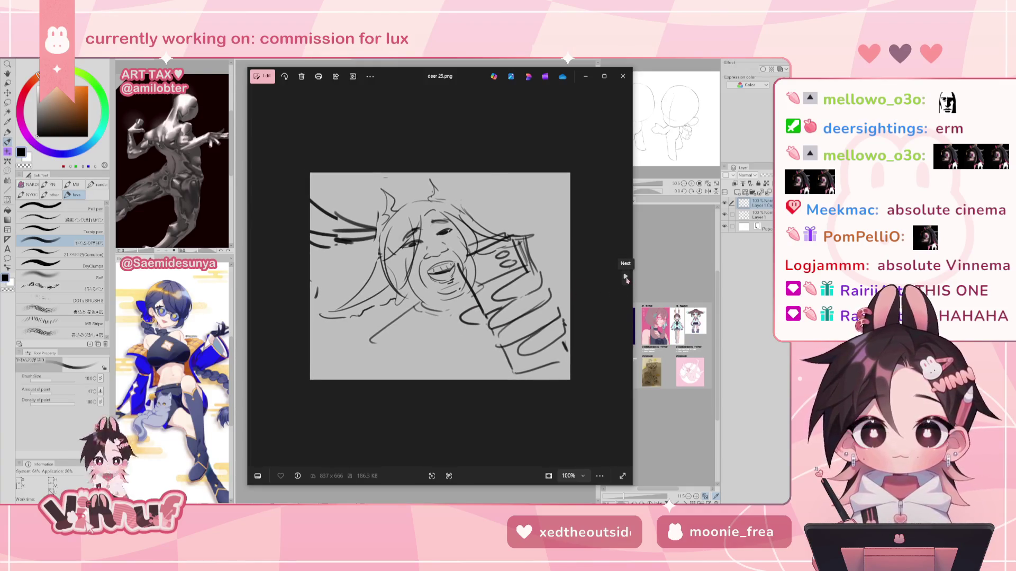
pyautogui.click(626, 278)
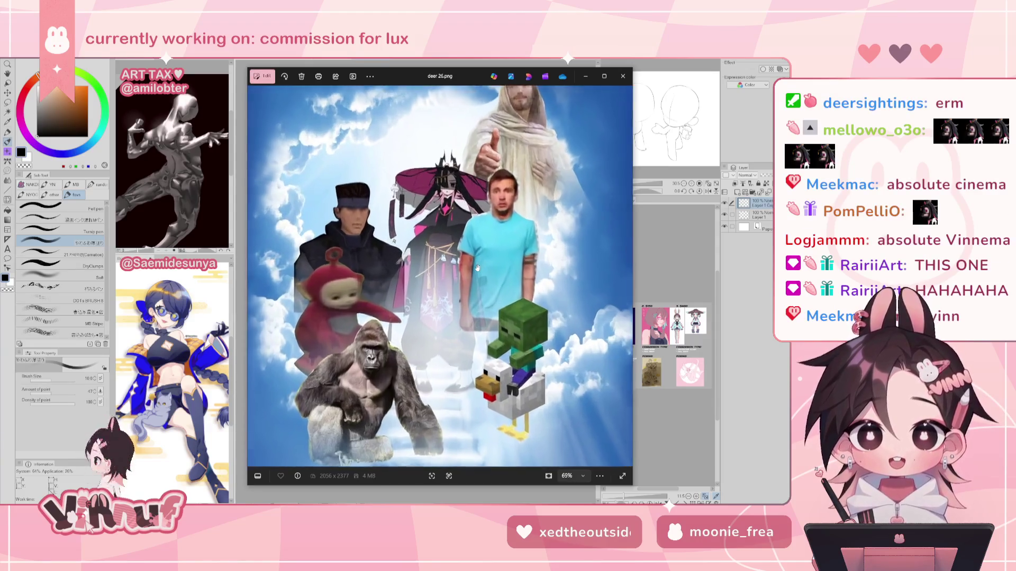
# Step: Zoom around deer 26.png, then page through deer 27.png to deer 28.png
pyautogui.scroll(-1, 477, 267)
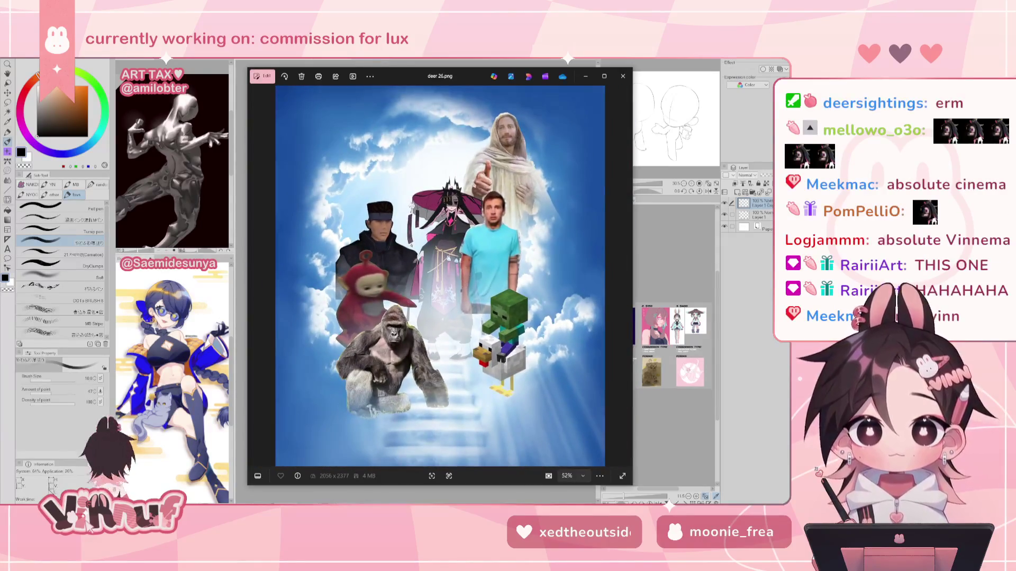
pyautogui.scroll(1, 475, 310)
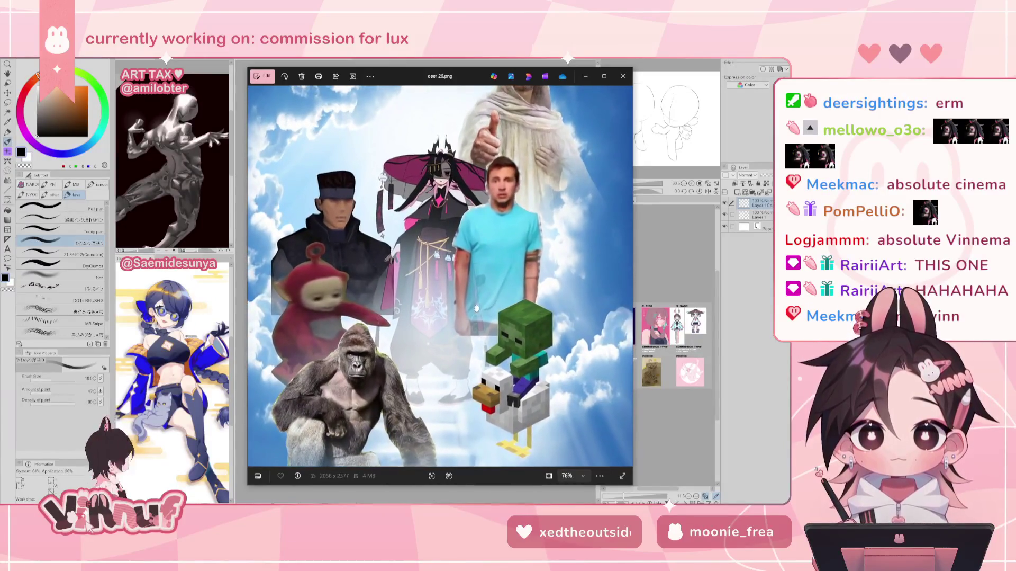
pyautogui.scroll(-1, 474, 309)
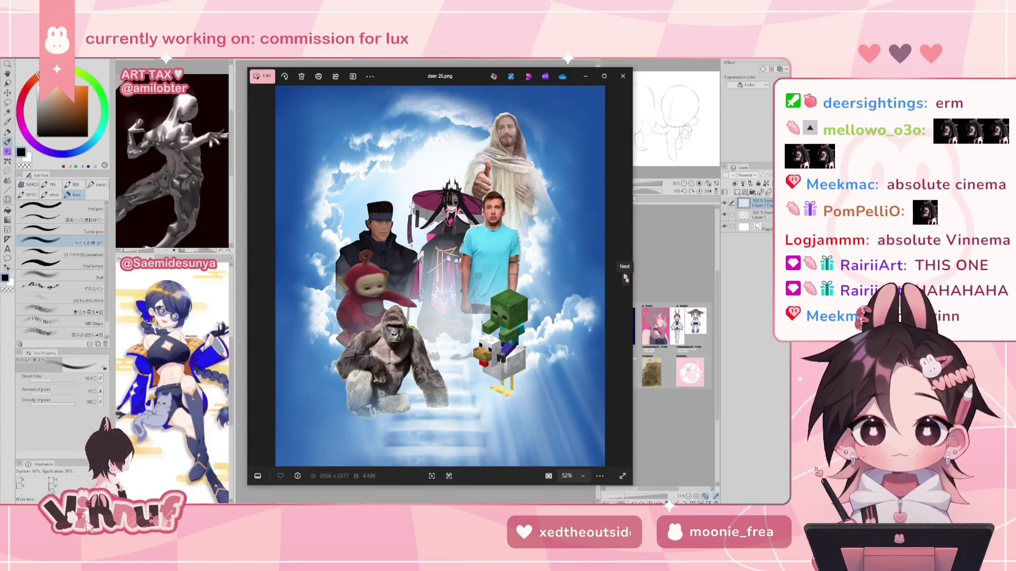
pyautogui.click(626, 277)
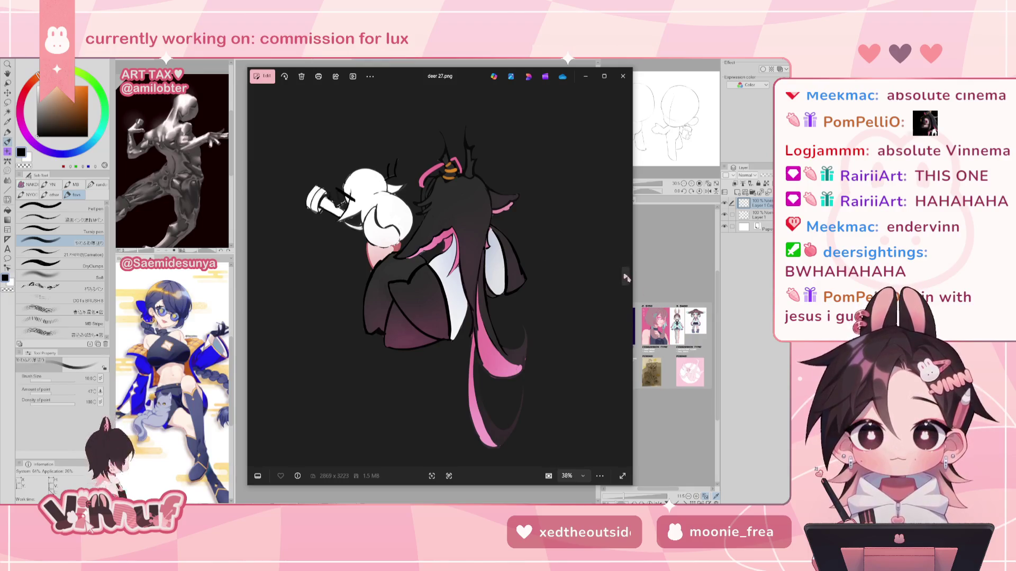
pyautogui.click(625, 276)
# Step: Compare deer 27.png and deer 28.png, then advance to the deer 29.png chibi sketch
pyautogui.click(258, 275)
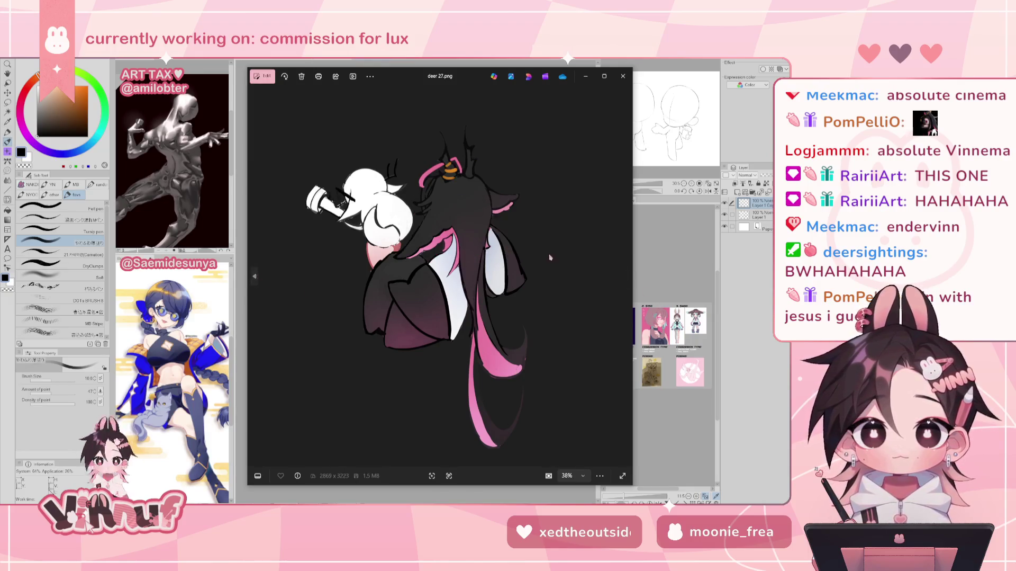
pyautogui.click(625, 277)
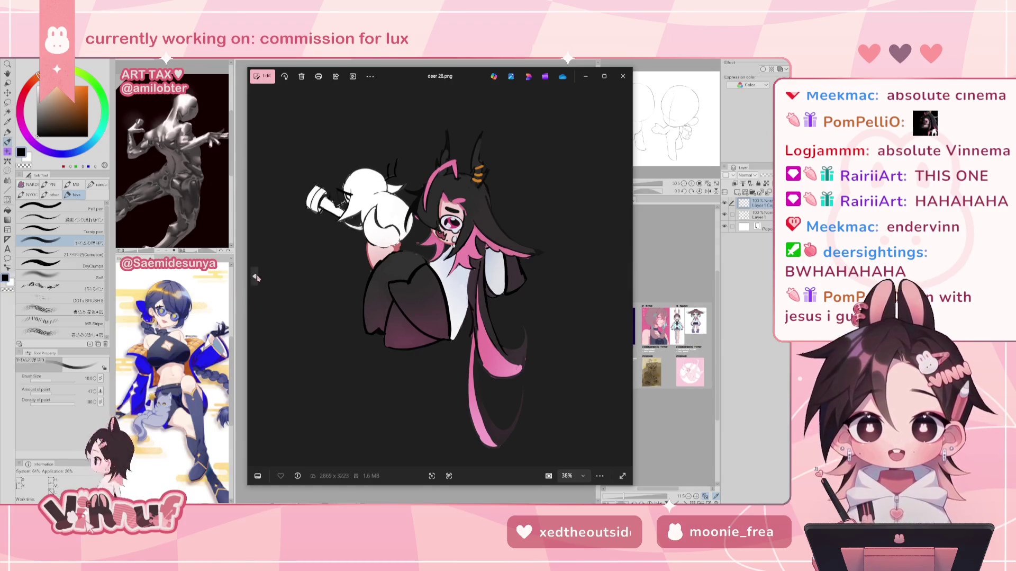
pyautogui.click(257, 275)
pyautogui.click(625, 277)
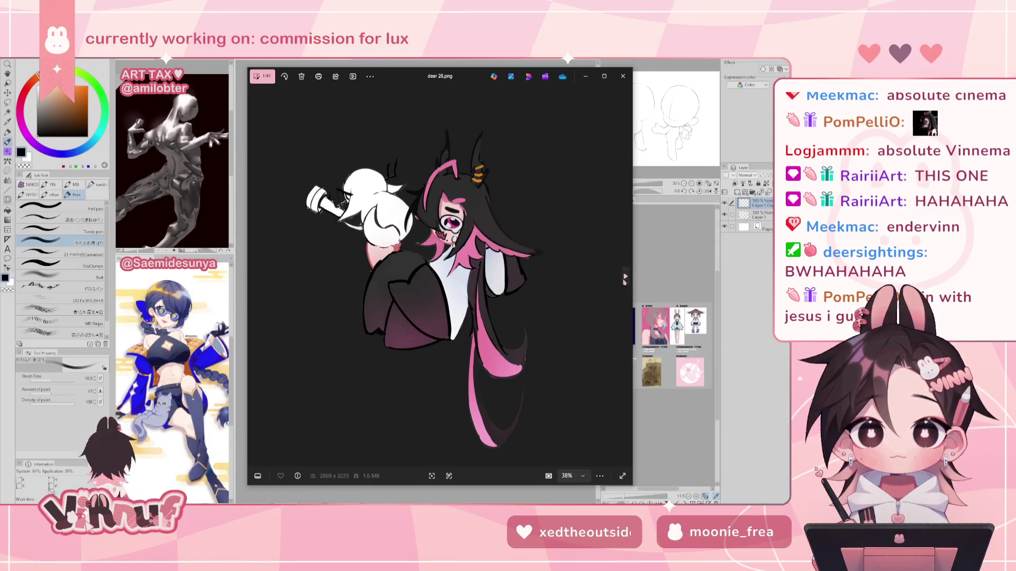
pyautogui.click(253, 280)
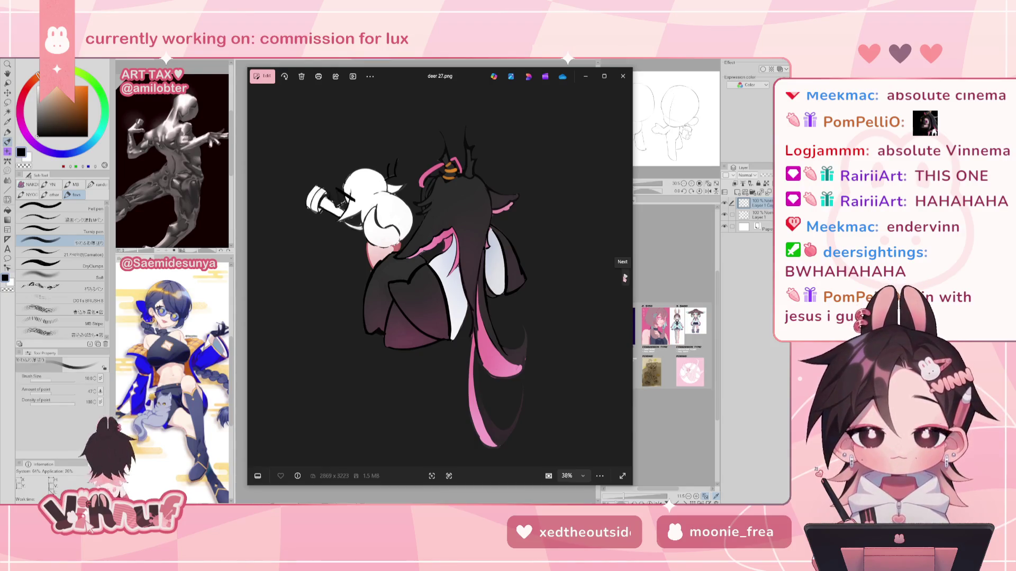
pyautogui.click(624, 277)
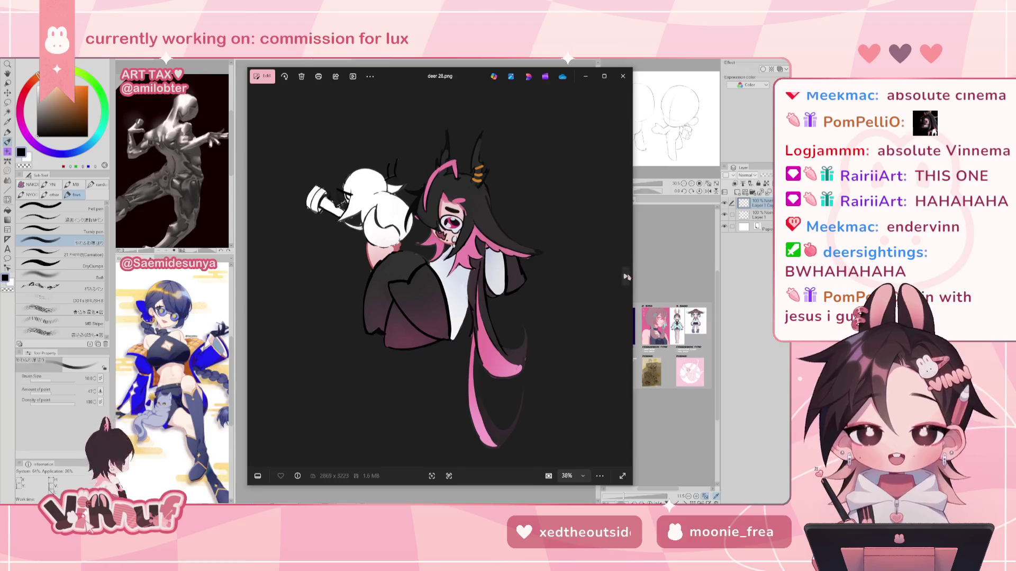
pyautogui.press('Right')
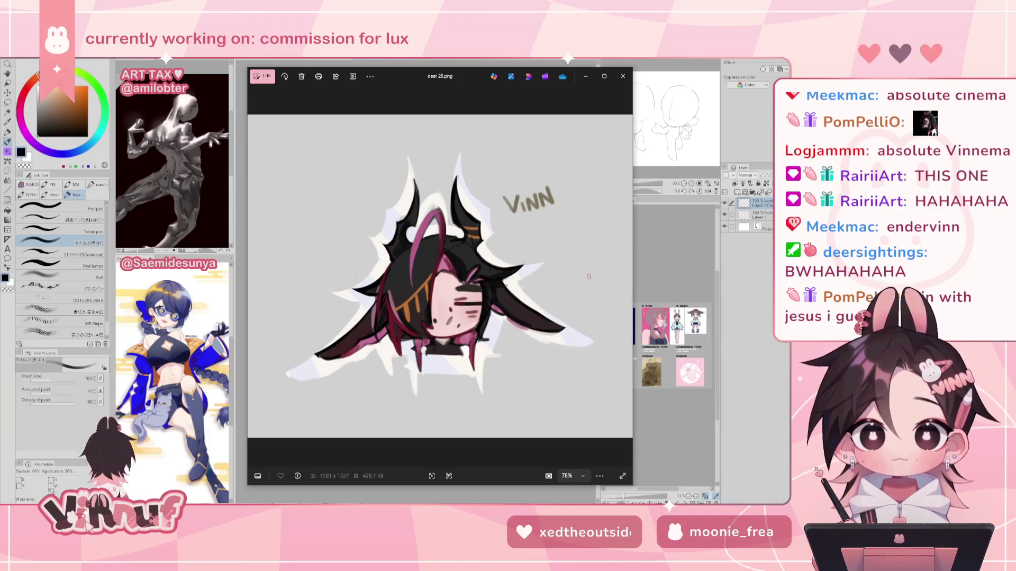
# Step: Zoom in and out on deer 30.png, then move on to Deufos.png
pyautogui.click(627, 277)
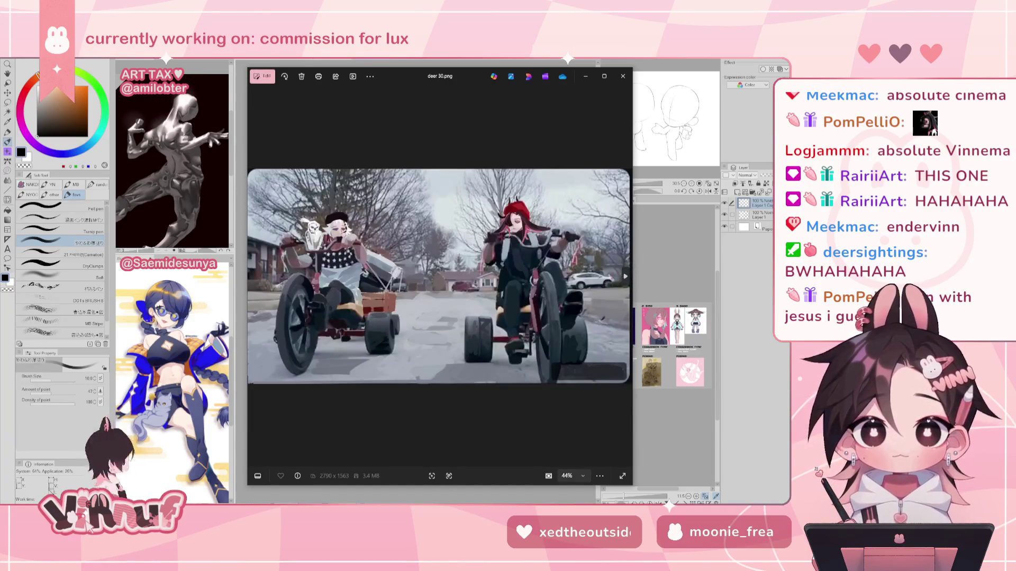
pyautogui.scroll(3, 520, 199)
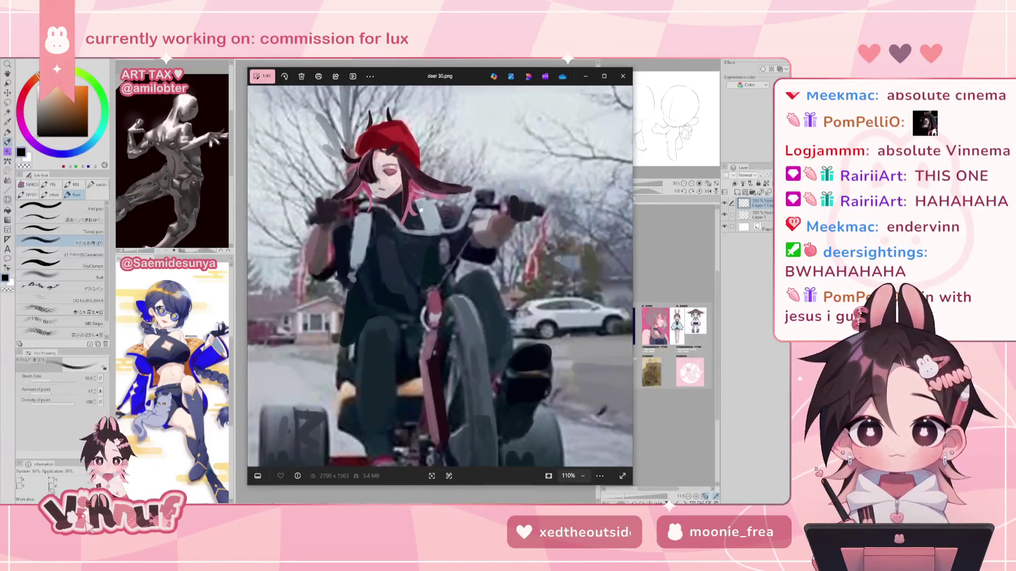
pyautogui.scroll(-3, 473, 356)
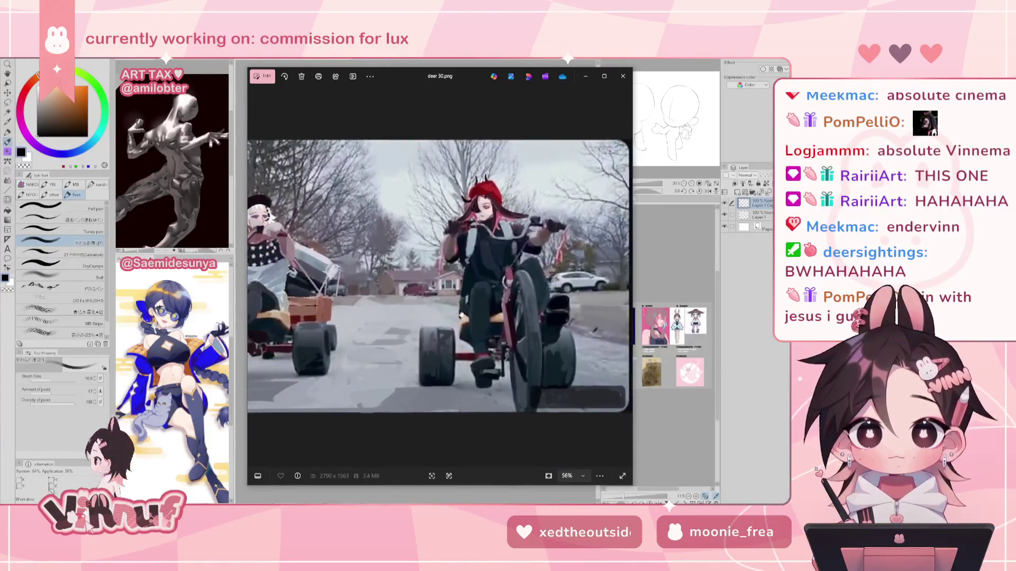
pyautogui.scroll(2, 455, 360)
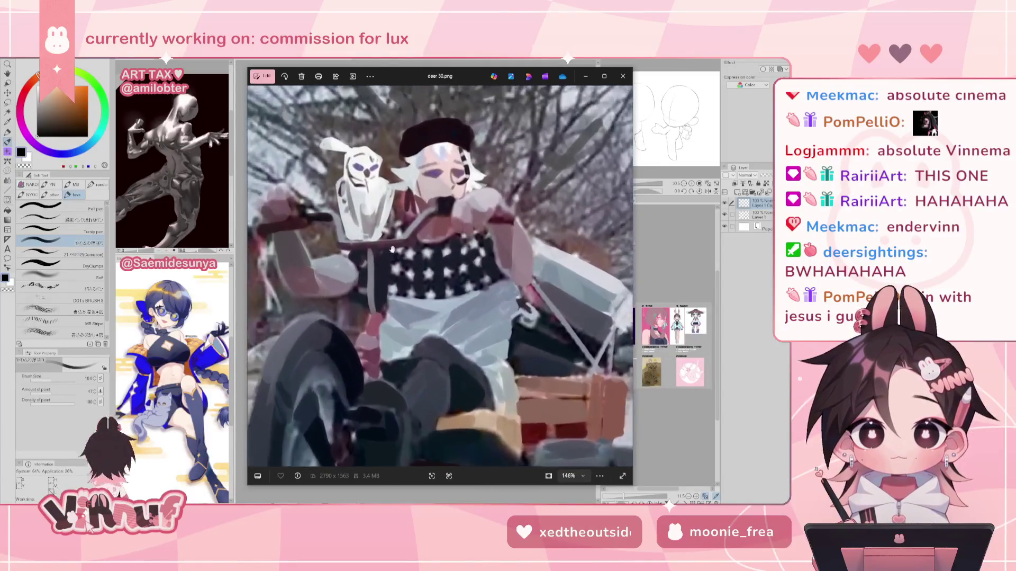
pyautogui.scroll(-3, 397, 295)
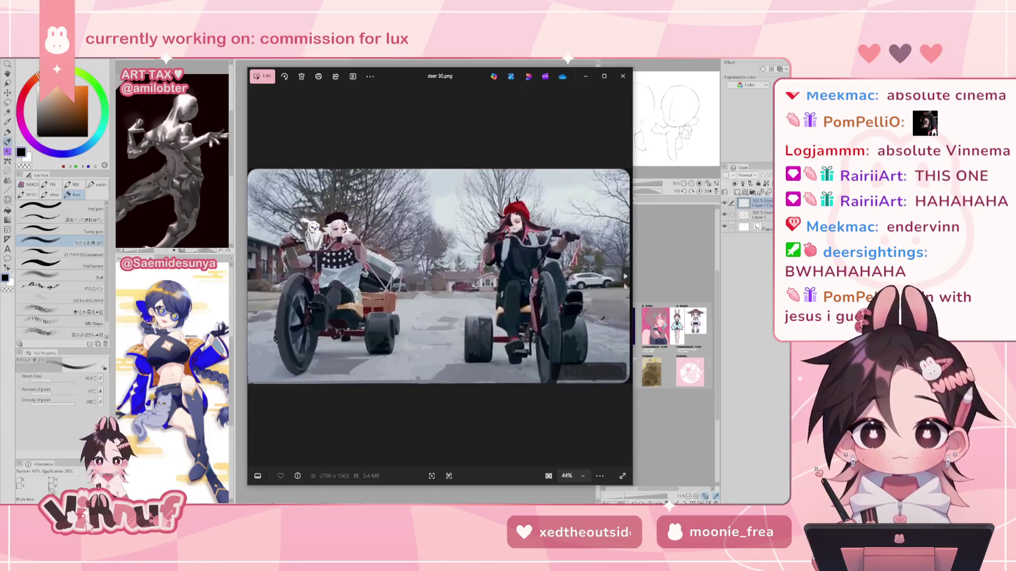
pyautogui.click(625, 276)
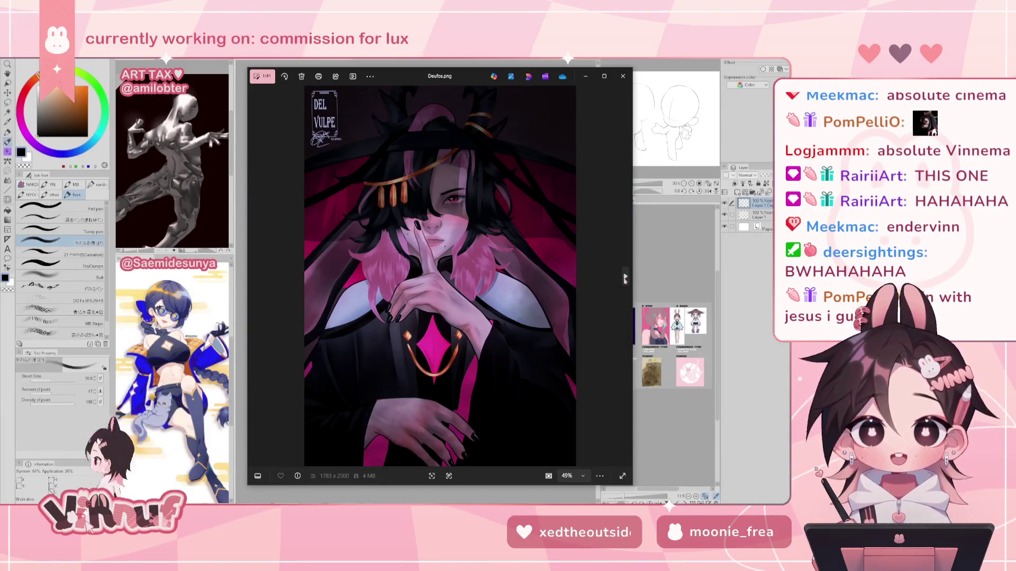
# Step: Zoom into the face on the dodo 1.png sketch, then advance to dodo 2.jpg
pyautogui.click(625, 277)
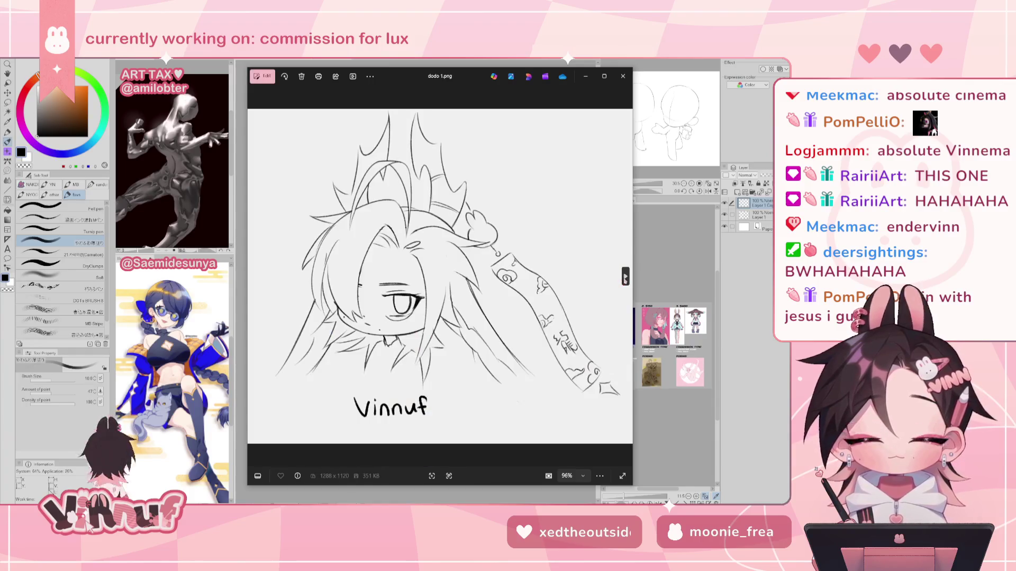
pyautogui.scroll(5, 416, 297)
pyautogui.moveTo(417, 298)
pyautogui.mouseDown()
pyautogui.moveTo(457, 309)
pyautogui.moveTo(445, 296)
pyautogui.mouseUp()
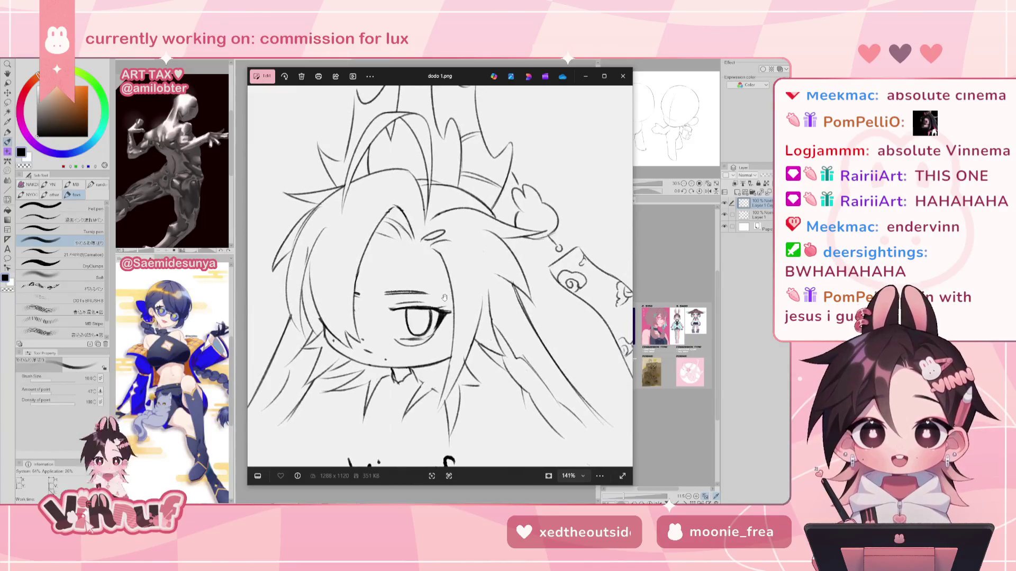
pyautogui.scroll(-3, 452, 258)
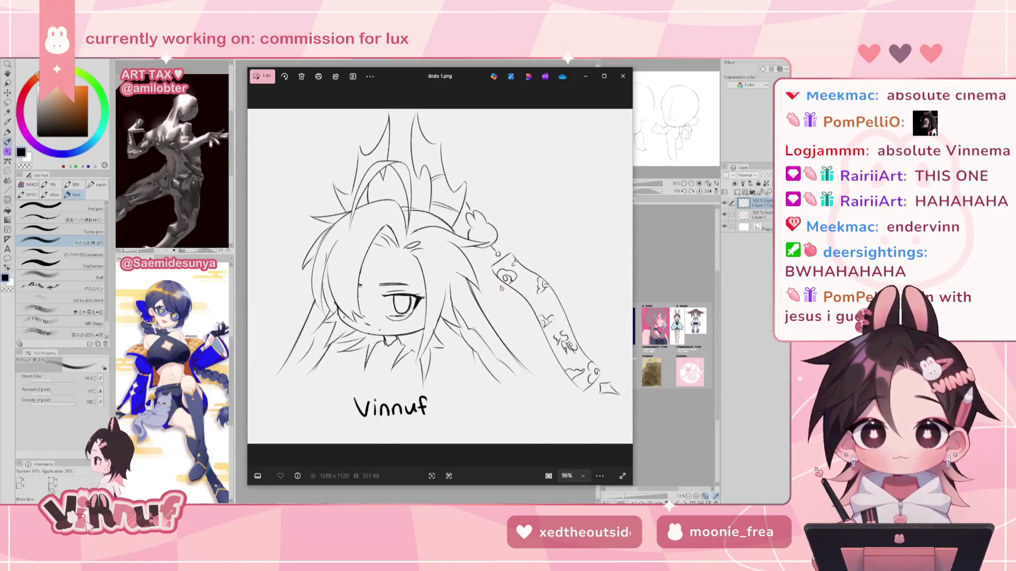
pyautogui.click(626, 275)
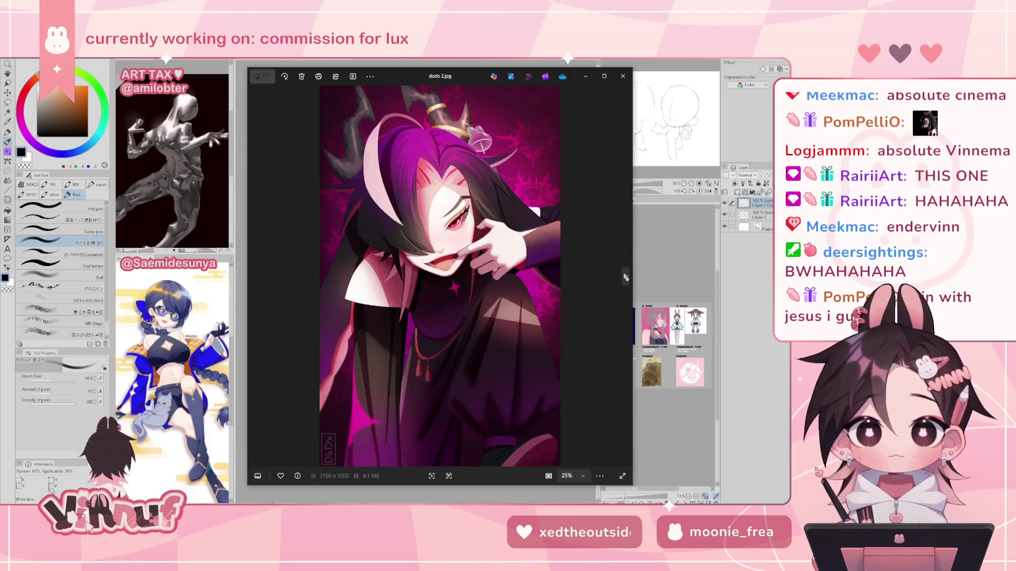
# Step: Zoom into the face and hair on dodo 2.jpg, then move on to duck 1.jpg
pyautogui.scroll(3, 438, 242)
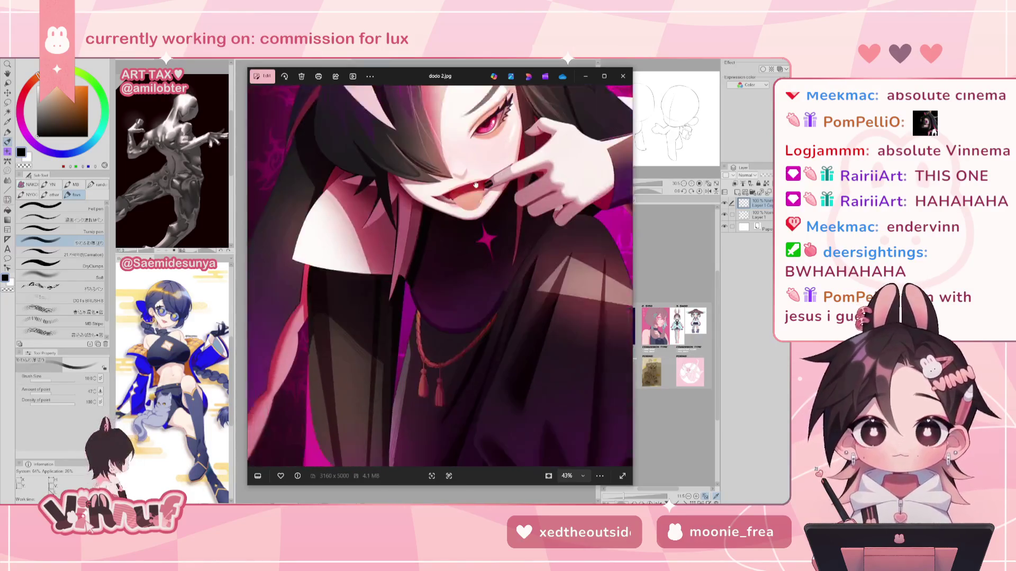
pyautogui.moveTo(475, 172); pyautogui.dragTo(423, 276)
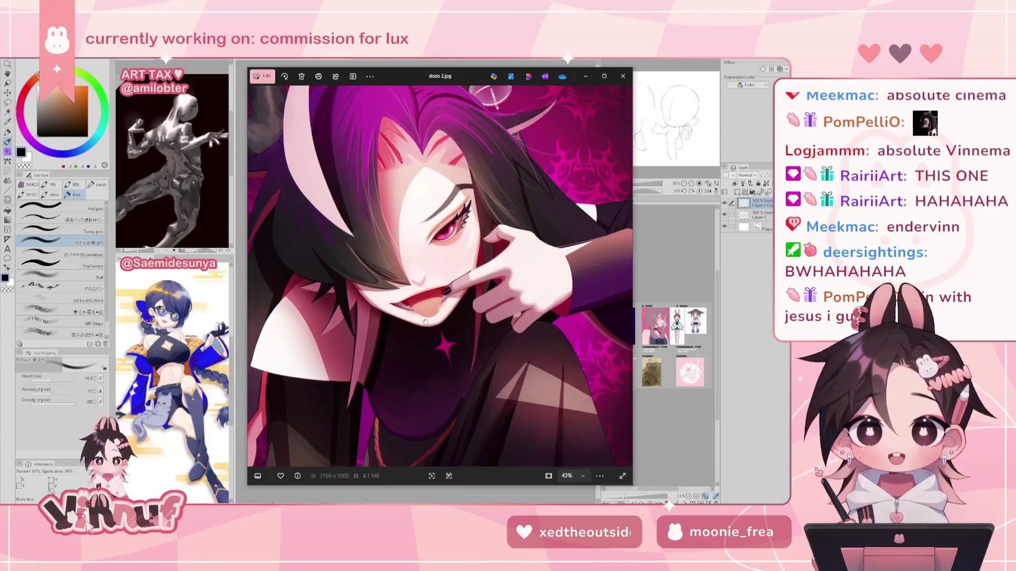
pyautogui.scroll(-3, 424, 275)
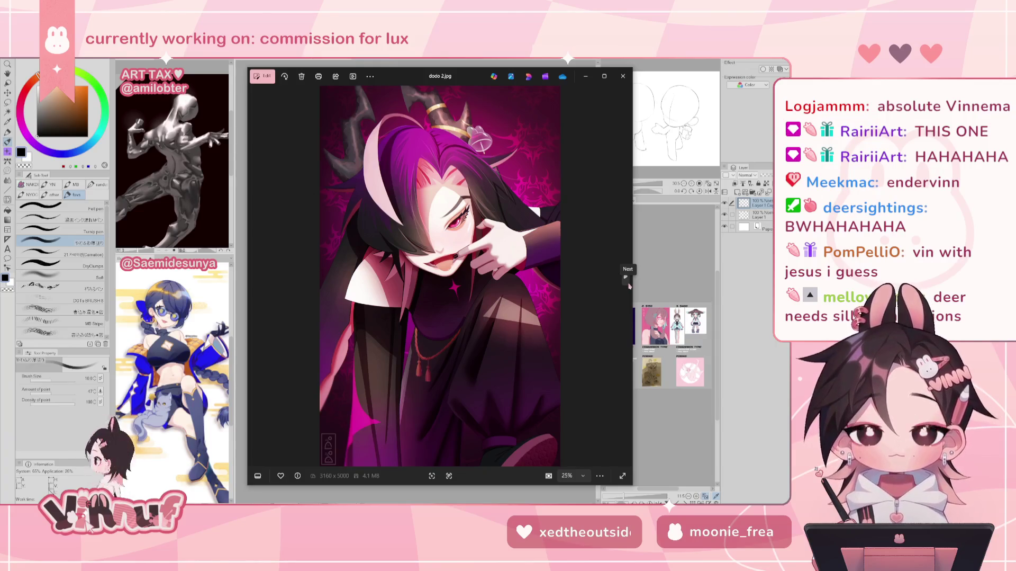
pyautogui.click(628, 282)
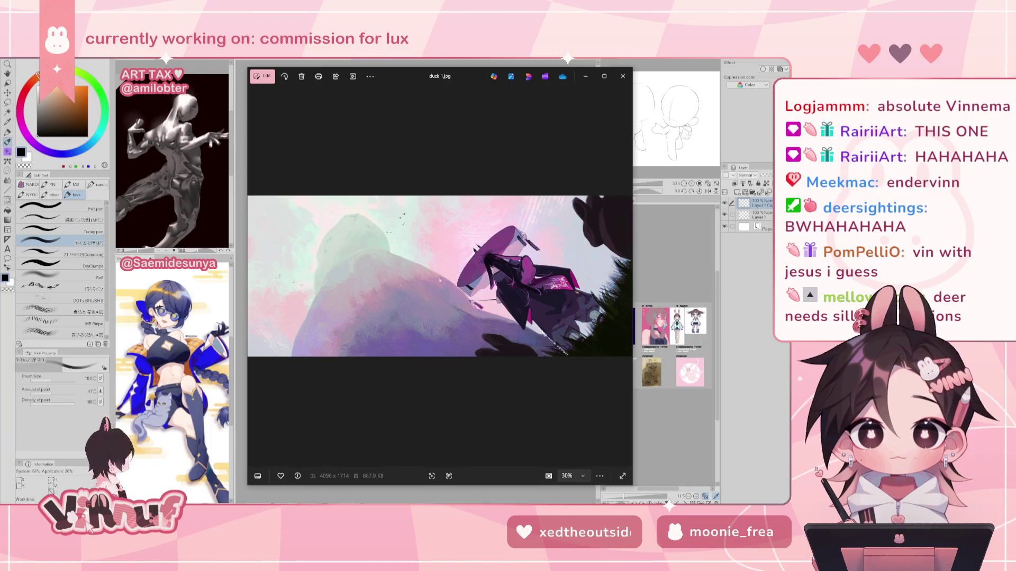
# Step: Zoom deep into duck 1.jpg to view the sky and hill, then advance to duck 2.png
pyautogui.scroll(2, 318, 248)
pyautogui.scroll(2, 318, 248)
pyautogui.scroll(2, 318, 247)
pyautogui.scroll(1, 317, 248)
pyautogui.moveTo(318, 248); pyautogui.dragTo(359, 242)
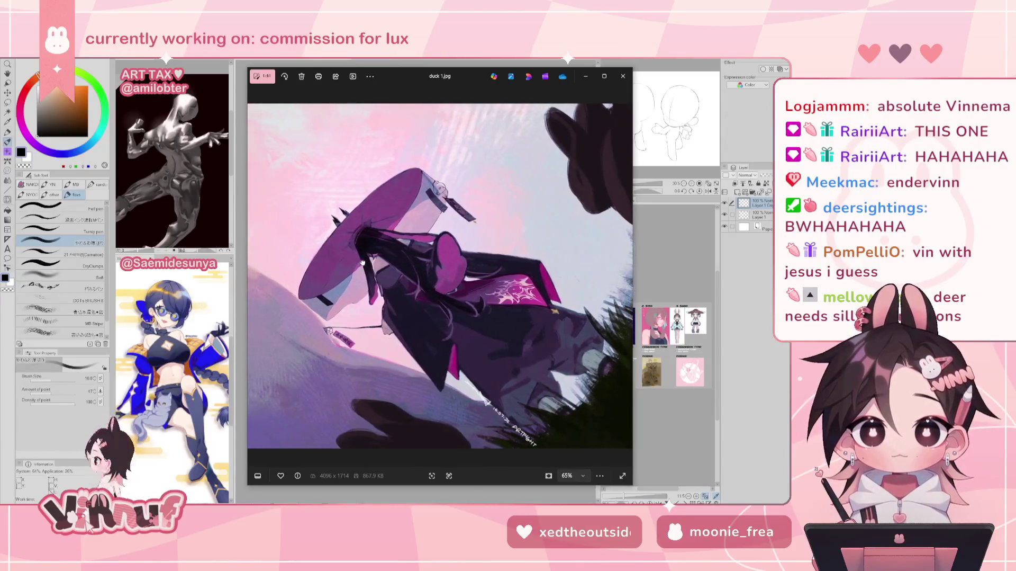
pyautogui.scroll(2, 423, 248)
pyautogui.scroll(2, 445, 259)
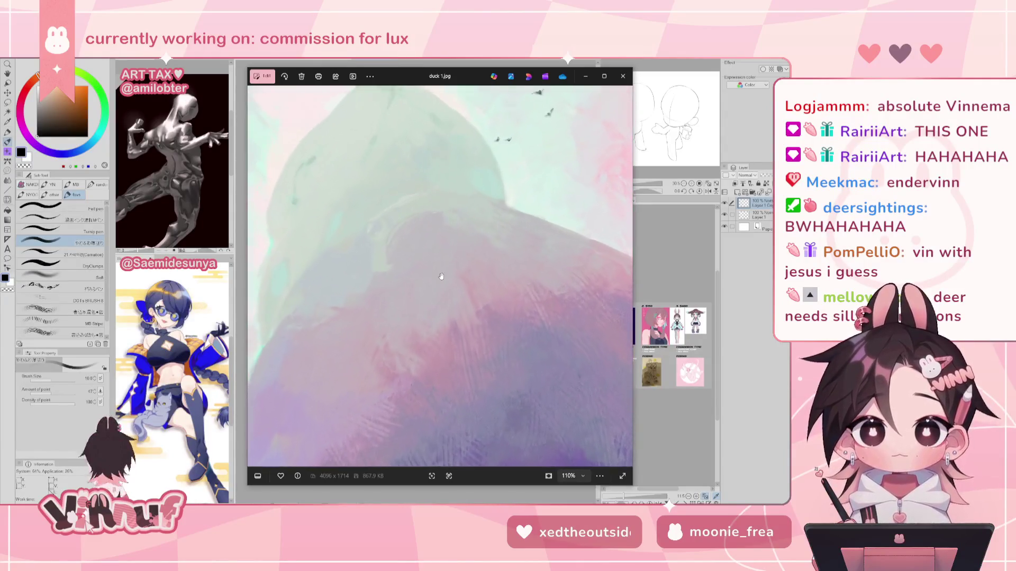
pyautogui.scroll(-2, 466, 264)
pyautogui.scroll(-2, 424, 297)
pyautogui.scroll(-2, 423, 295)
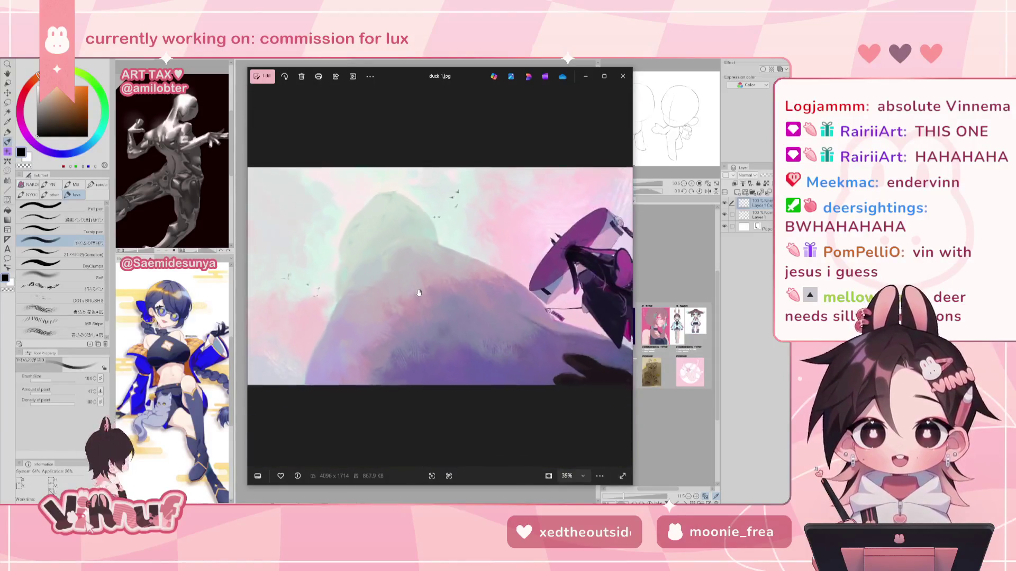
pyautogui.scroll(-1, 421, 294)
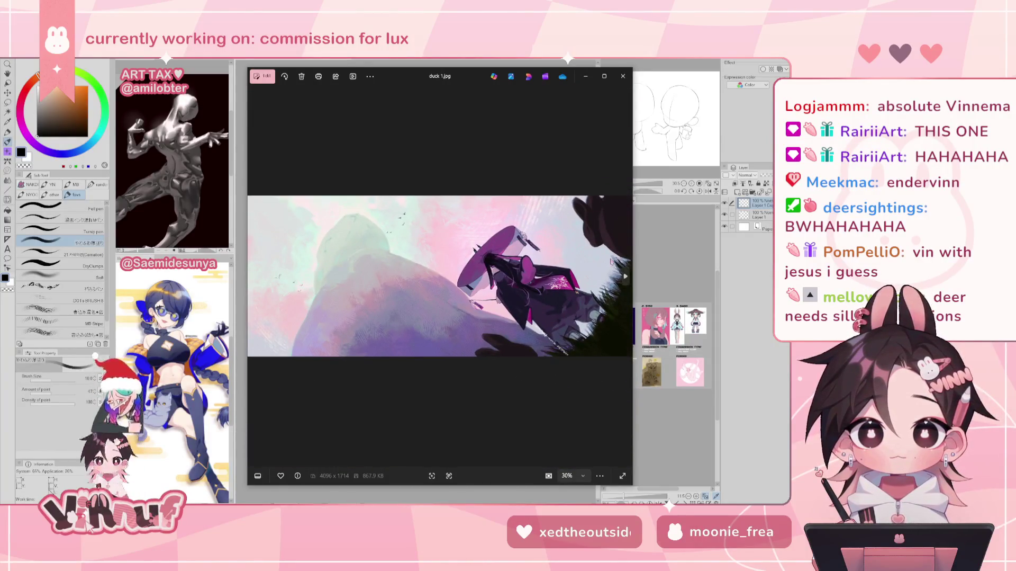
pyautogui.moveTo(609, 245)
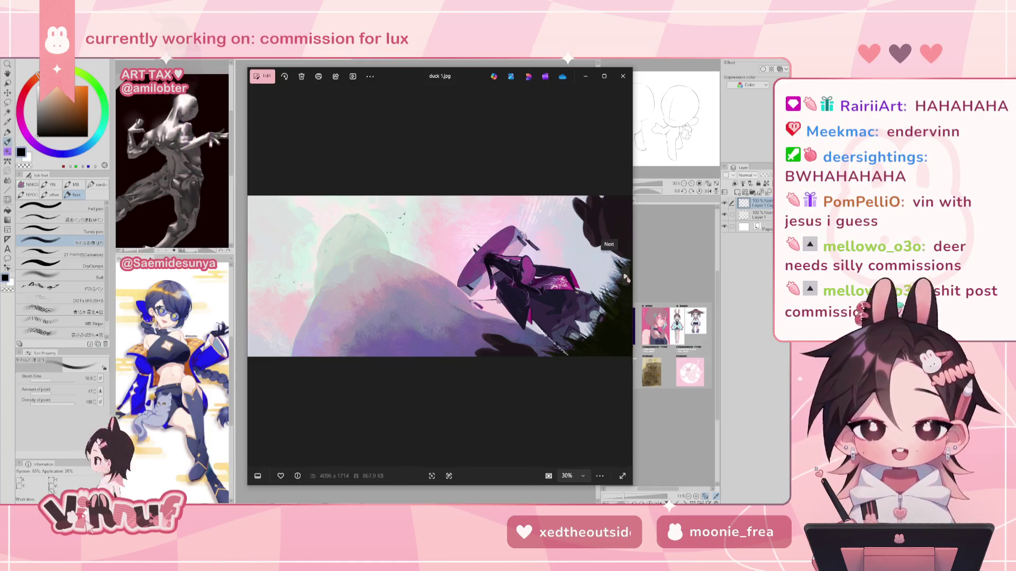
pyautogui.click(626, 277)
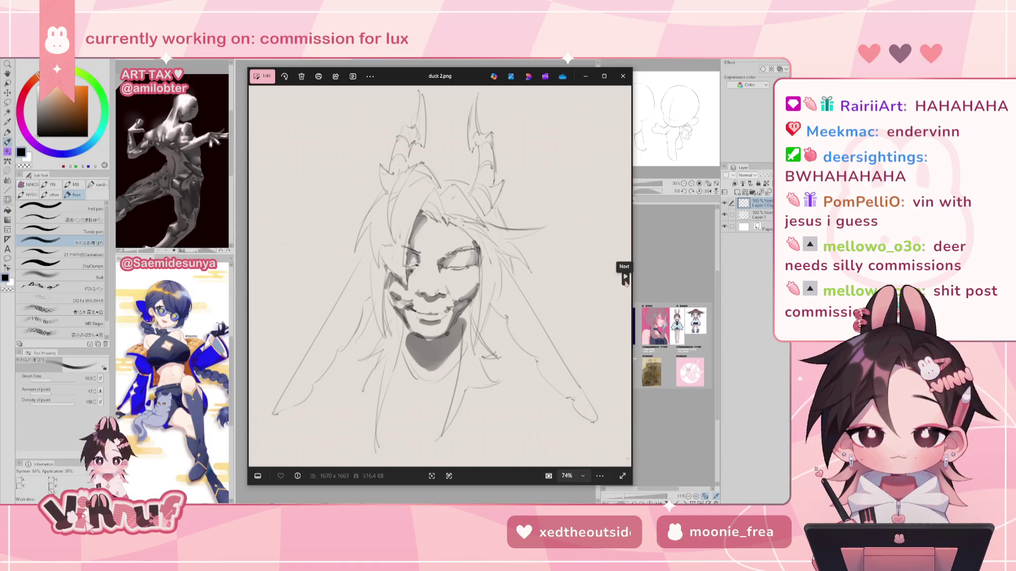
# Step: Flip between duck 2.png, dulum1lys.png and eko 3.png, ending on the dulum1lys.png lineup
pyautogui.click(625, 277)
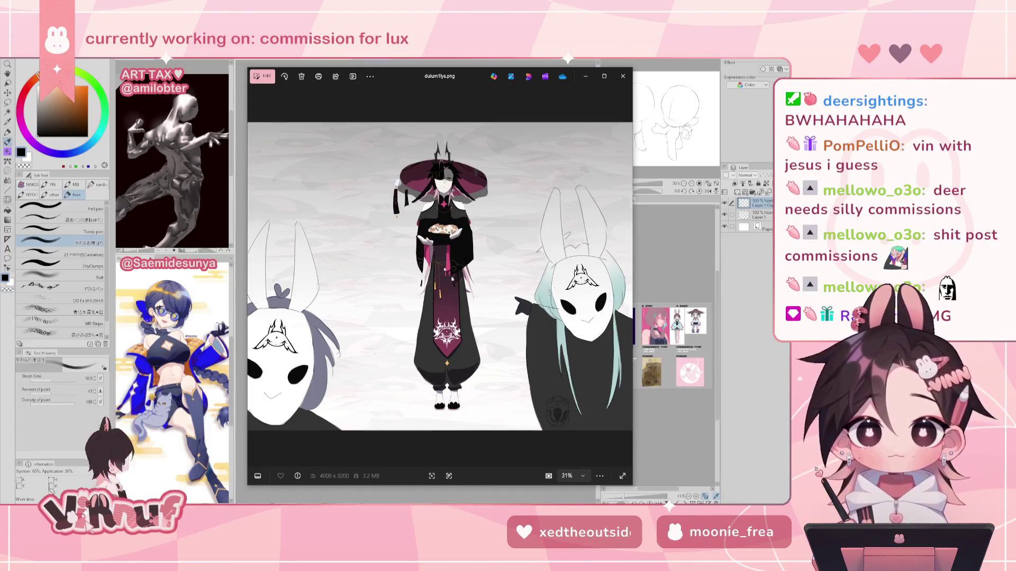
pyautogui.click(625, 277)
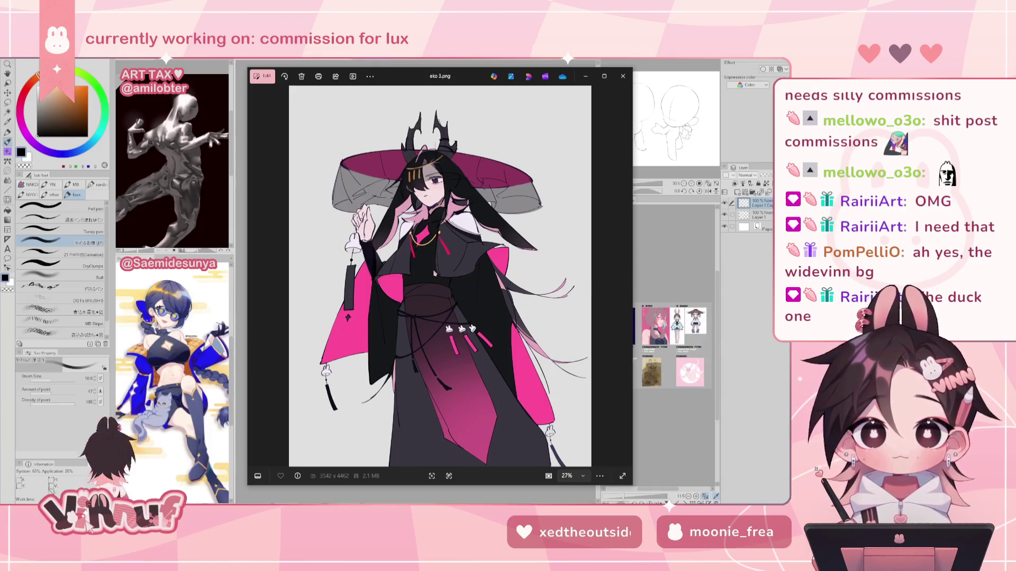
pyautogui.press('Left')
pyautogui.press('Left')
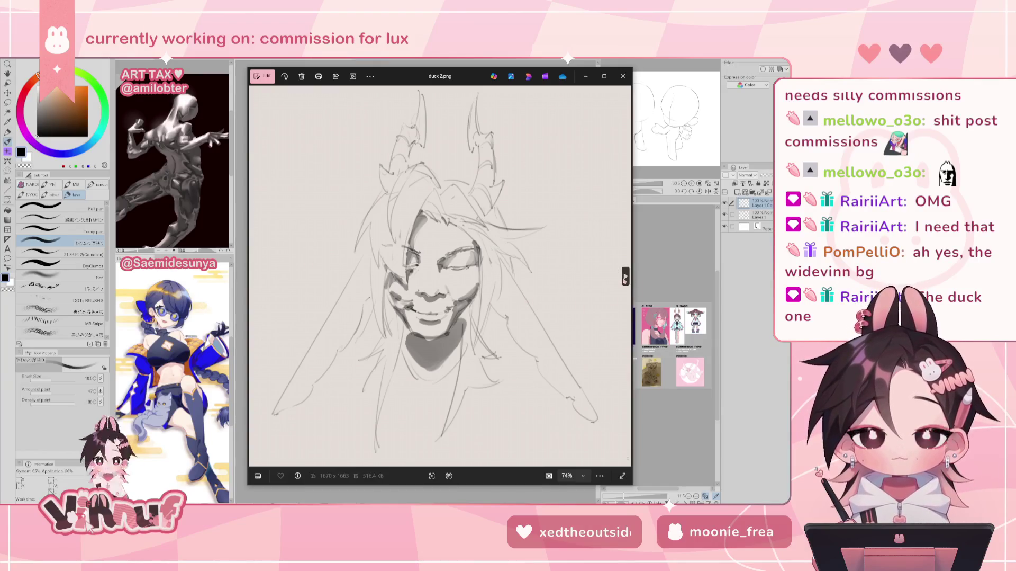
pyautogui.click(625, 276)
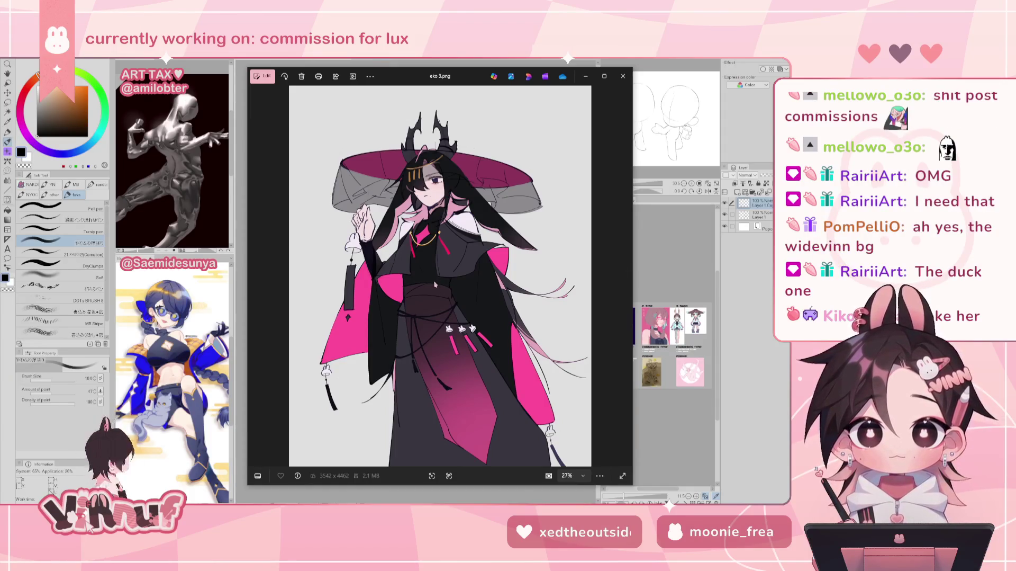
pyautogui.click(257, 272)
# Step: Zoom into the dulum1lys.png lineup to study the bunny ears and hat
pyautogui.scroll(3, 373, 215)
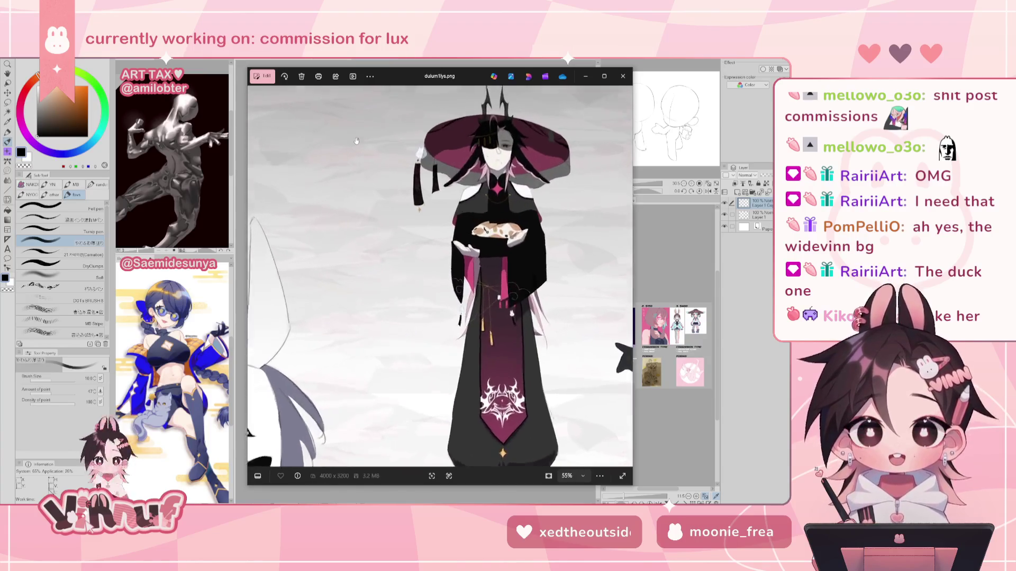
pyautogui.scroll(3, 413, 201)
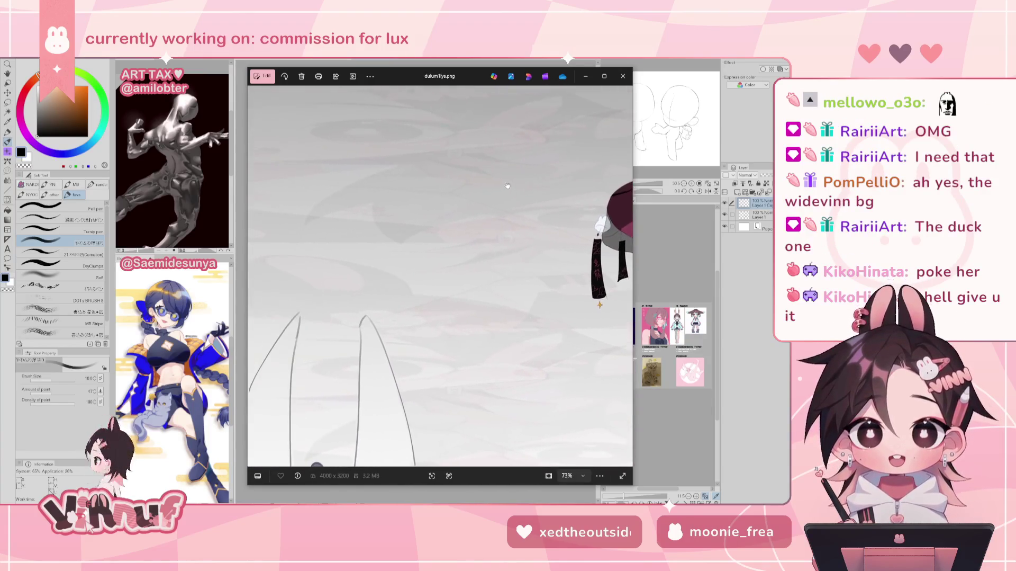
pyautogui.scroll(-3, 448, 189)
pyautogui.scroll(3, 497, 111)
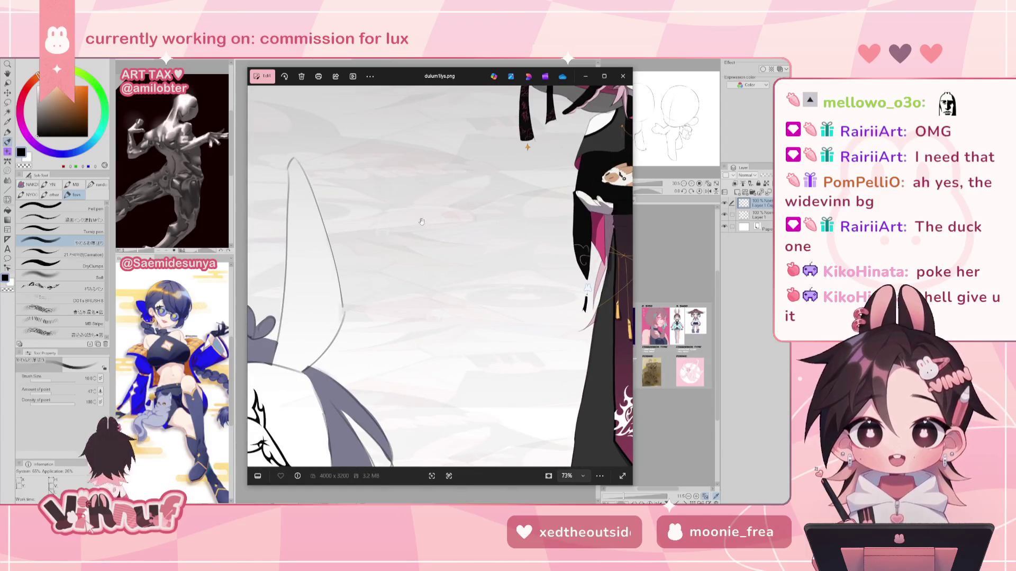
pyautogui.moveTo(406, 199)
pyautogui.mouseDown()
pyautogui.moveTo(491, 371)
pyautogui.moveTo(383, 211)
pyautogui.moveTo(434, 254)
pyautogui.moveTo(412, 227)
pyautogui.moveTo(395, 284)
pyautogui.mouseUp()
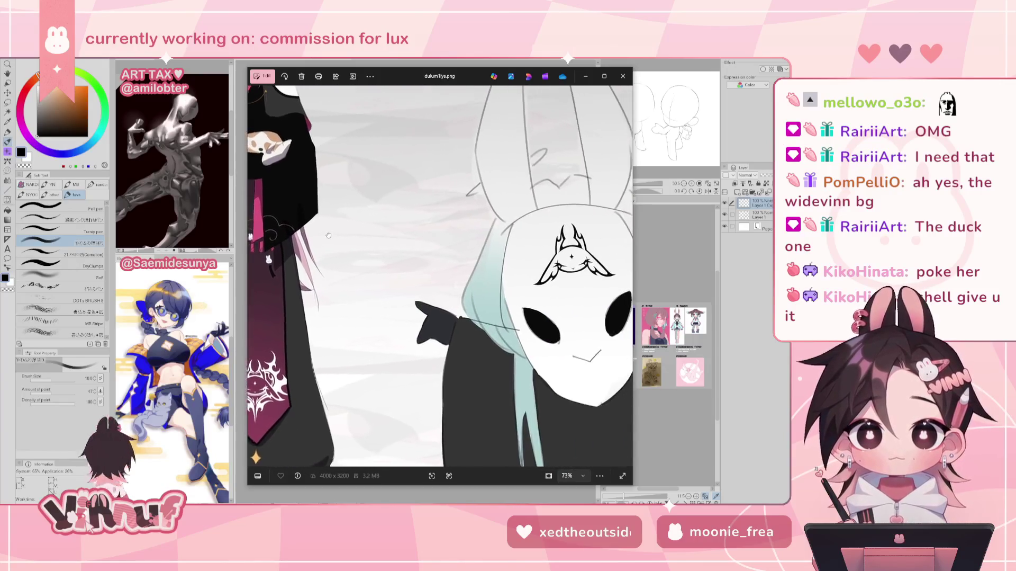
pyautogui.scroll(-3, 395, 284)
pyautogui.scroll(-2, 395, 284)
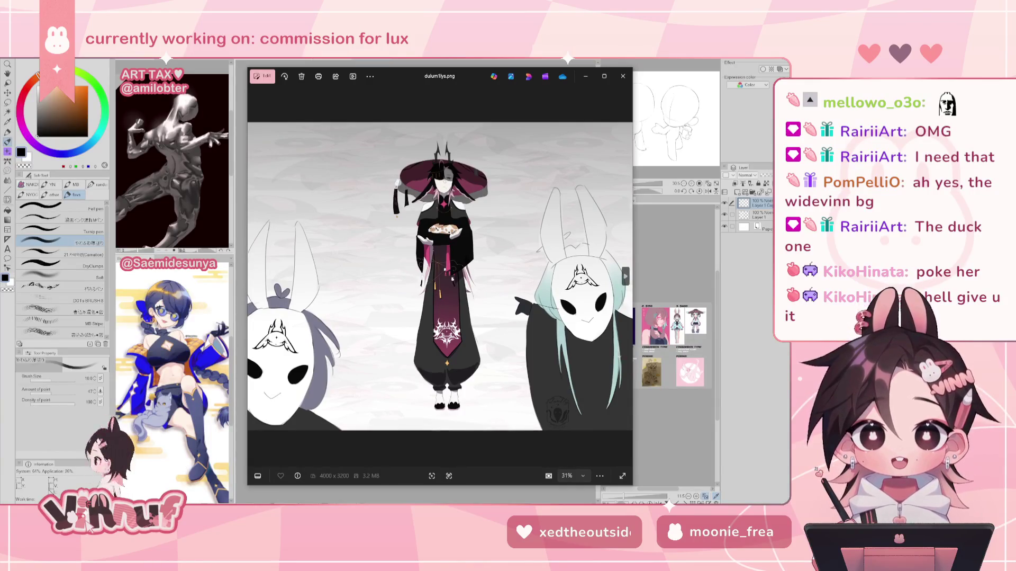
# Step: Page through eko 3.png and fatalbagel.jpg to the gartic.png bunny drawing
pyautogui.click(626, 277)
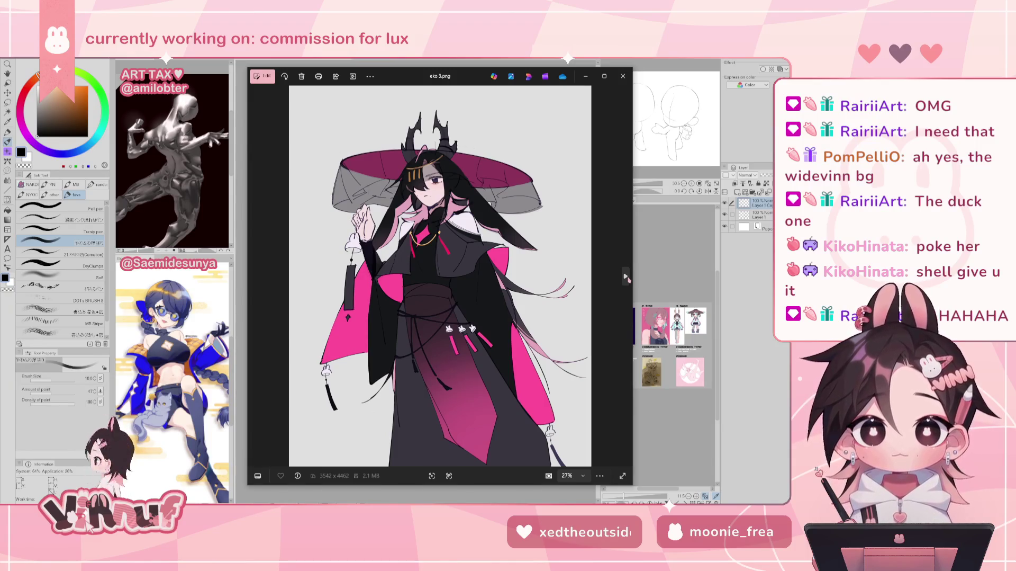
pyautogui.click(626, 277)
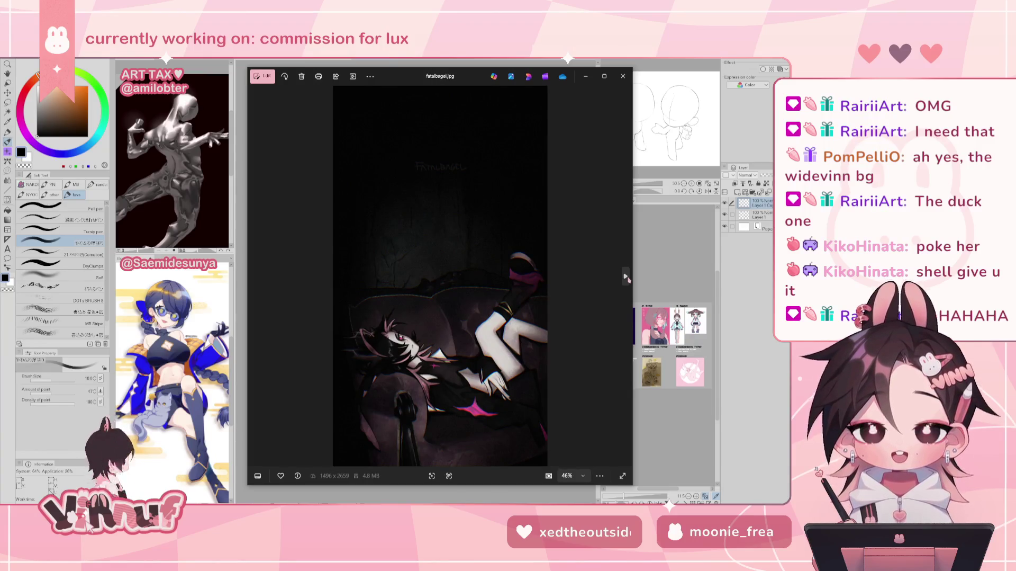
pyautogui.click(626, 277)
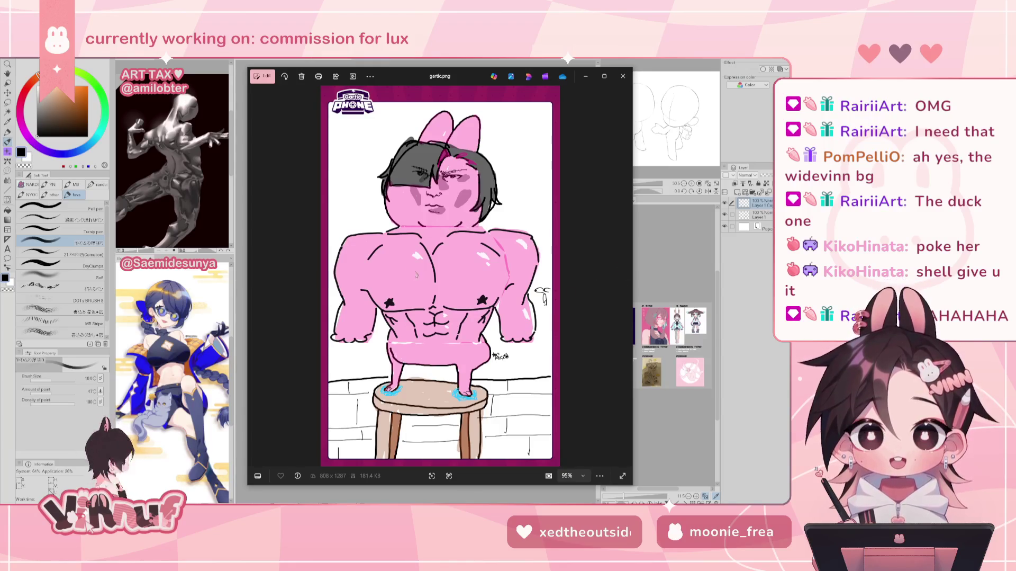
# Step: Zoom in and out on gartic.png, keeping the pink bunny figure's face at the top
pyautogui.scroll(5, 416, 274)
pyautogui.moveTo(418, 317); pyautogui.dragTo(427, 361)
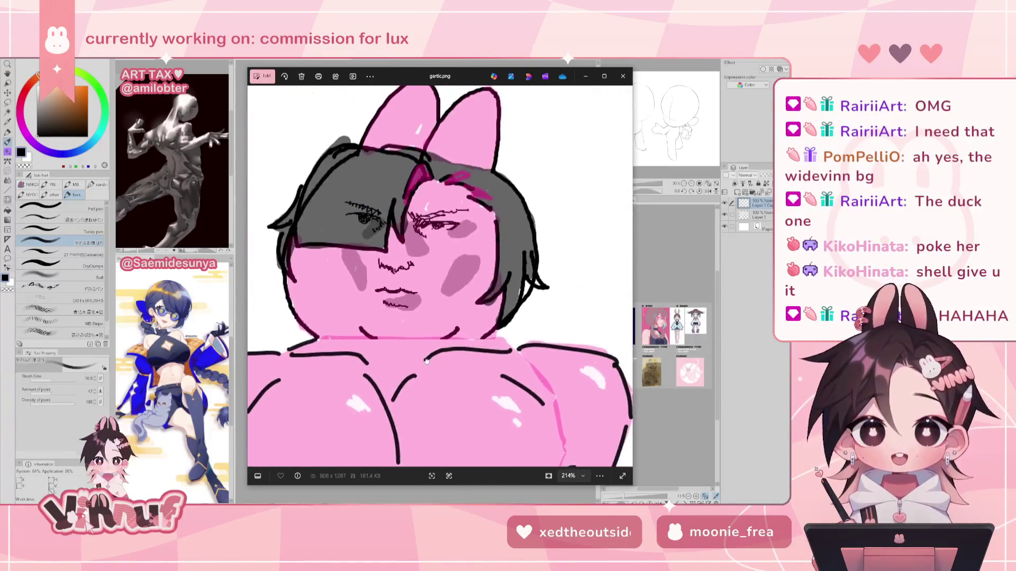
pyautogui.scroll(-2, 426, 361)
pyautogui.scroll(-3, 426, 362)
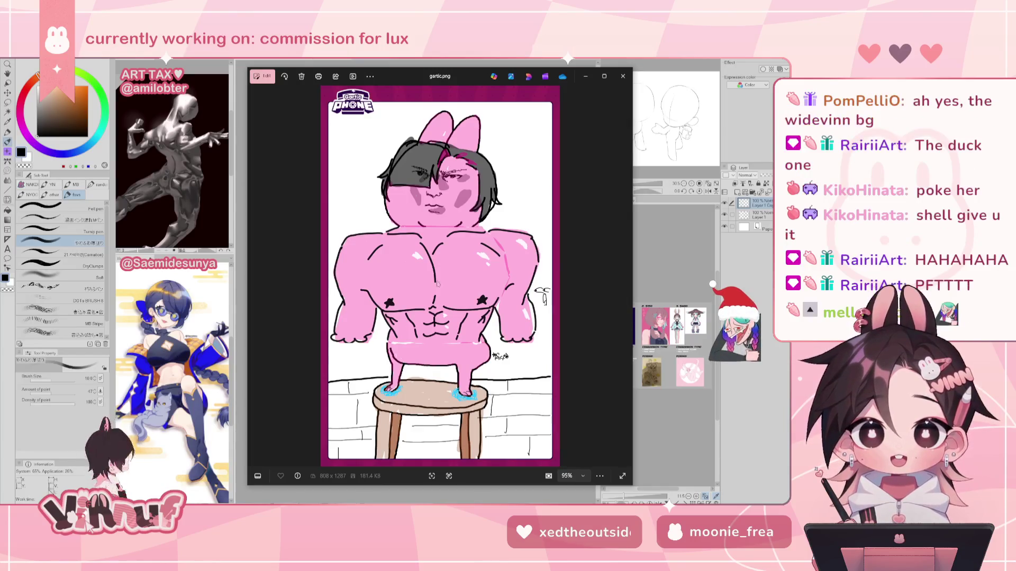
pyautogui.scroll(3, 427, 365)
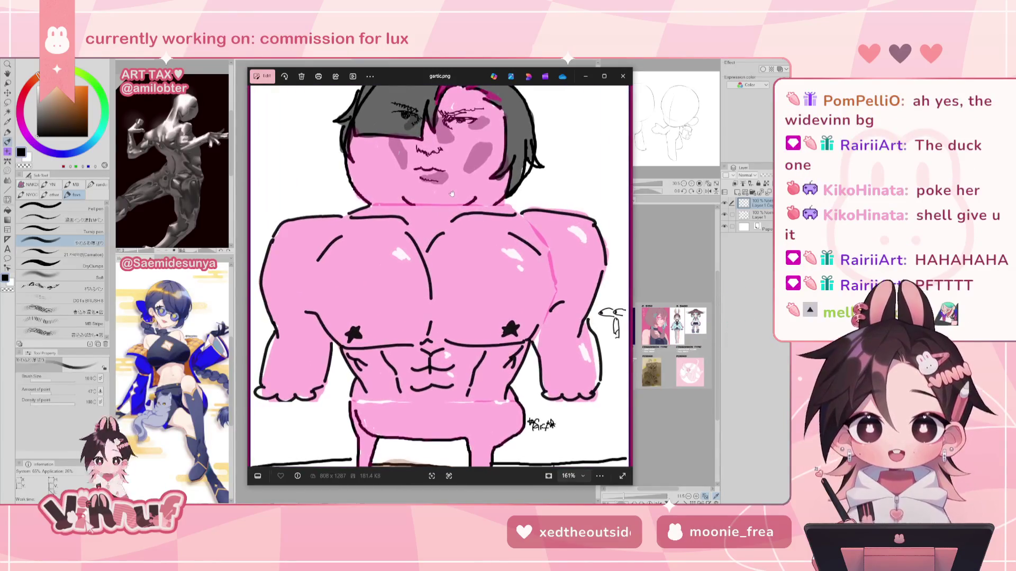
pyautogui.scroll(-2, 456, 331)
pyautogui.scroll(-1, 455, 331)
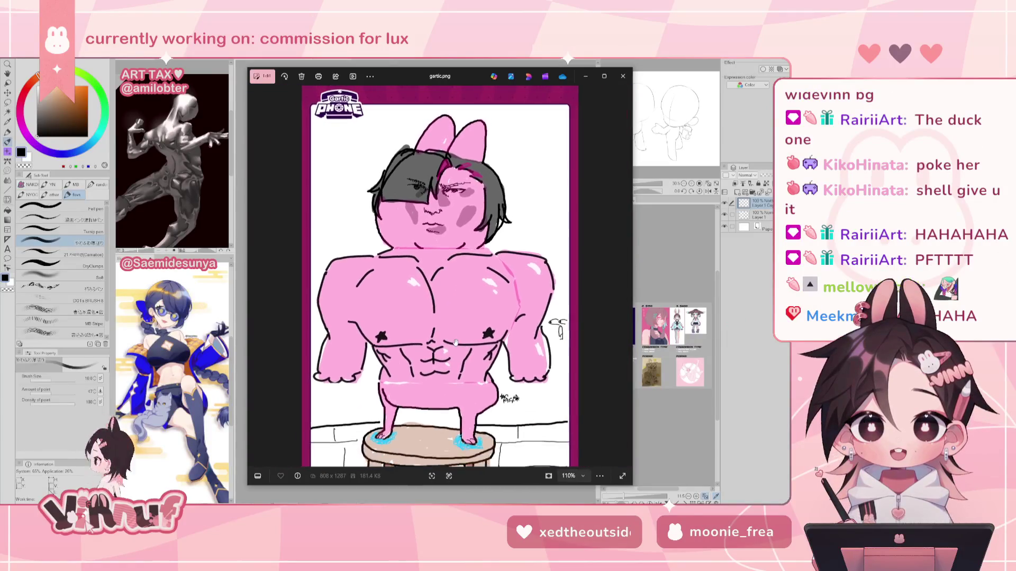
pyautogui.scroll(1, 454, 323)
pyautogui.scroll(1, 451, 307)
pyautogui.scroll(2, 448, 289)
pyautogui.scroll(2, 448, 289)
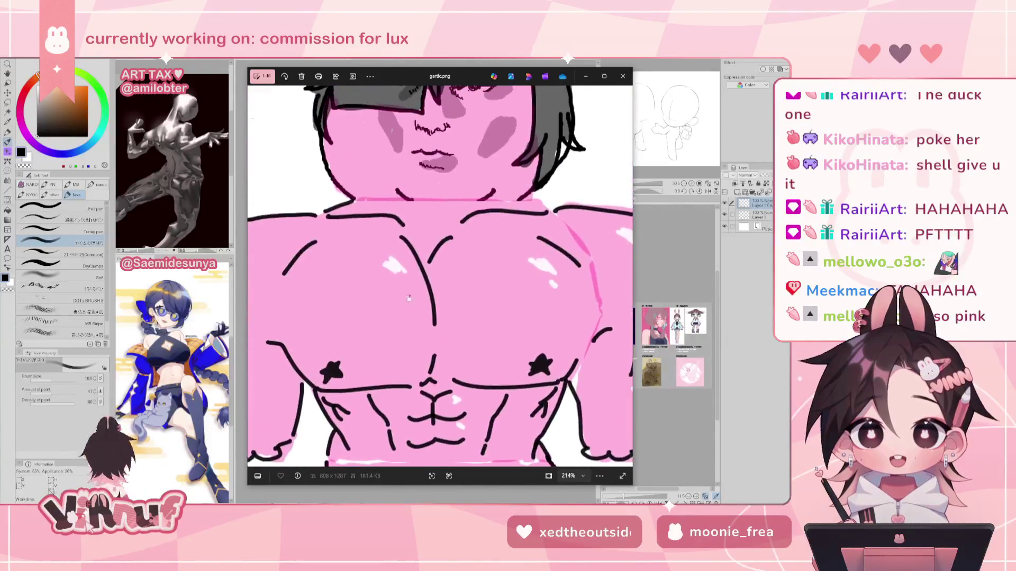
pyautogui.scroll(-1, 321, 232)
pyautogui.scroll(-2, 370, 222)
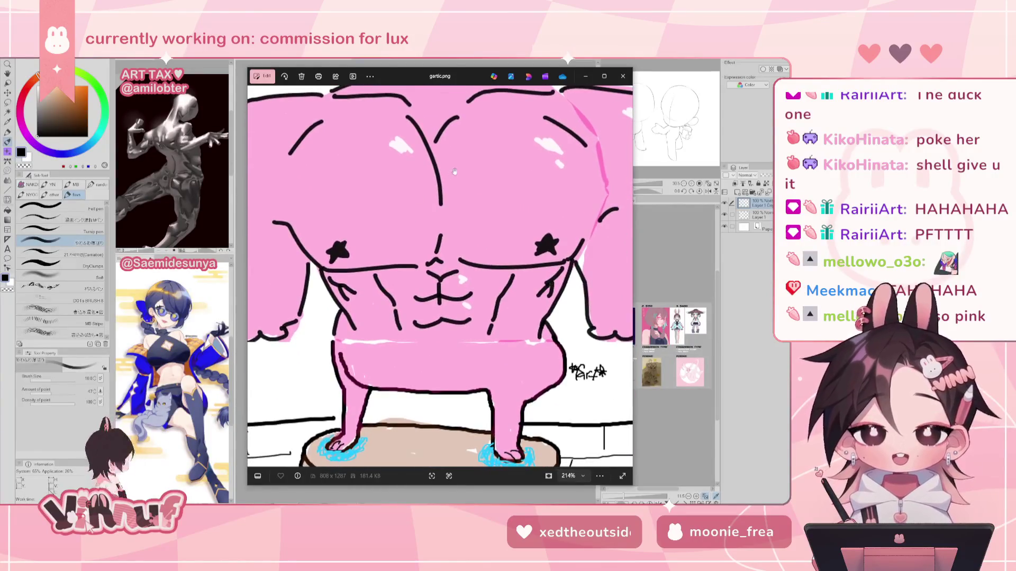
pyautogui.scroll(1, 454, 207)
pyautogui.scroll(2, 454, 207)
pyautogui.scroll(-2, 458, 254)
pyautogui.scroll(-2, 464, 329)
pyautogui.scroll(-1, 464, 329)
pyautogui.scroll(-2, 455, 371)
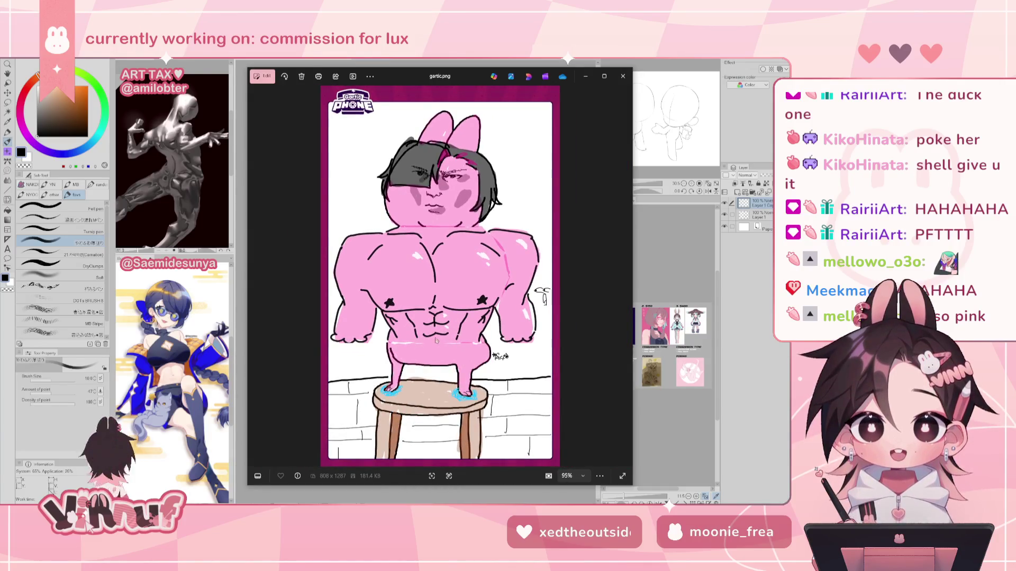
pyautogui.scroll(1, 437, 340)
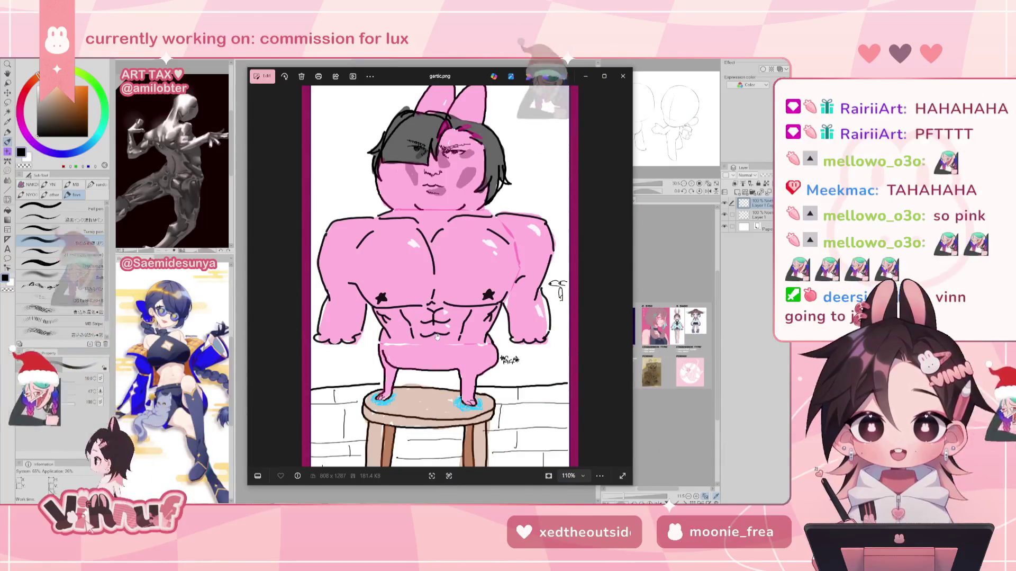
pyautogui.scroll(3, 449, 342)
pyautogui.scroll(1, 450, 341)
# Step: Inspect the face, chest, legs and stool up close, then advance to karma.png
pyautogui.moveTo(451, 342); pyautogui.dragTo(476, 274)
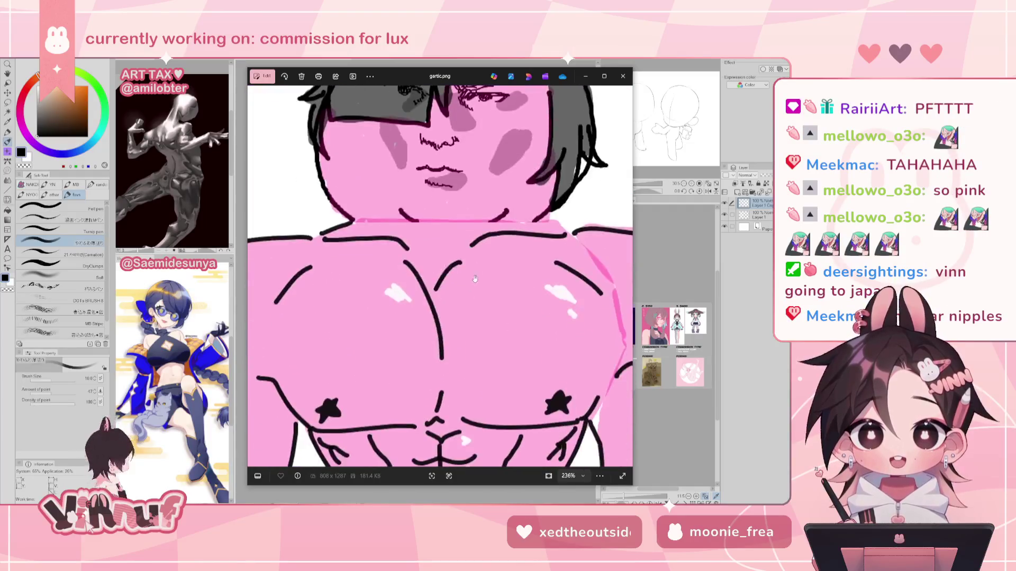
pyautogui.scroll(-3, 476, 273)
pyautogui.scroll(-2, 473, 272)
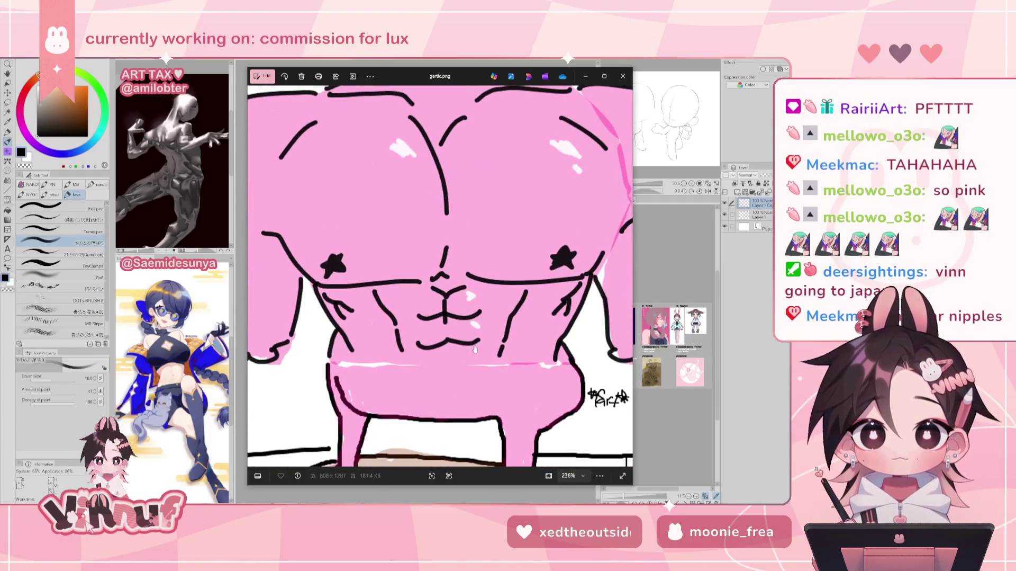
pyautogui.scroll(-2, 474, 349)
pyautogui.scroll(-3, 475, 349)
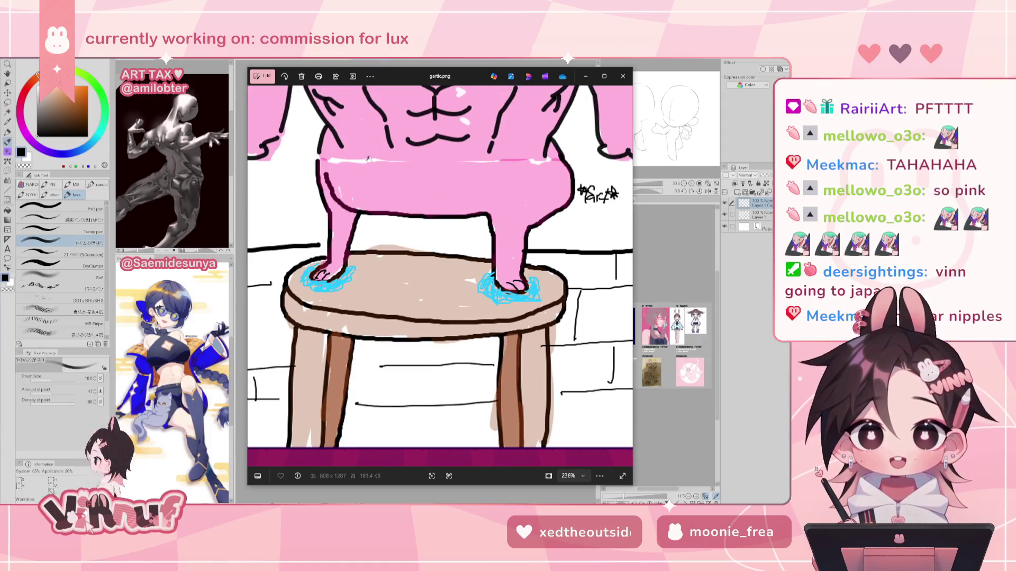
pyautogui.scroll(-3, 454, 318)
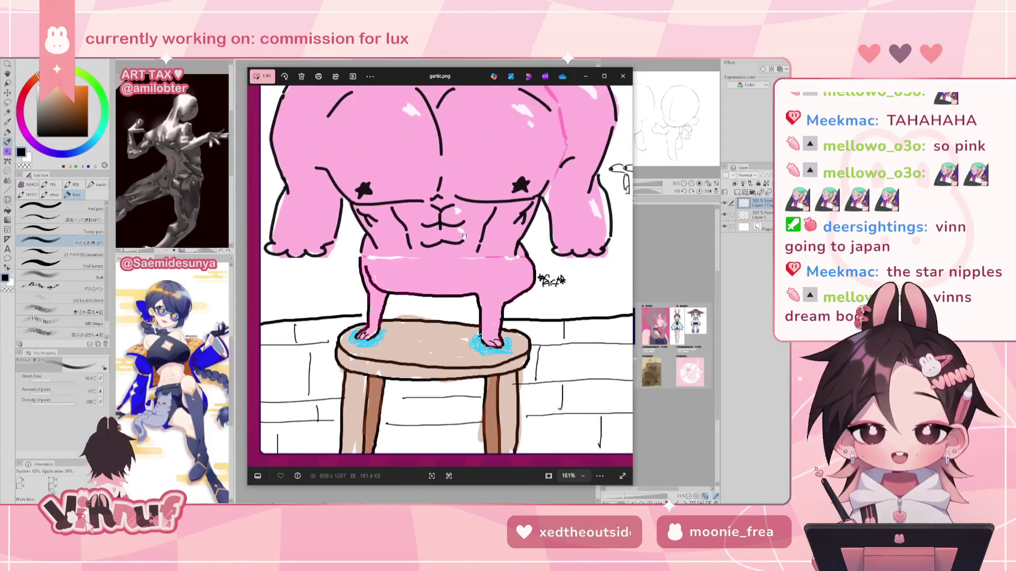
pyautogui.scroll(2, 362, 218)
pyautogui.scroll(1, 362, 217)
pyautogui.scroll(-2, 495, 296)
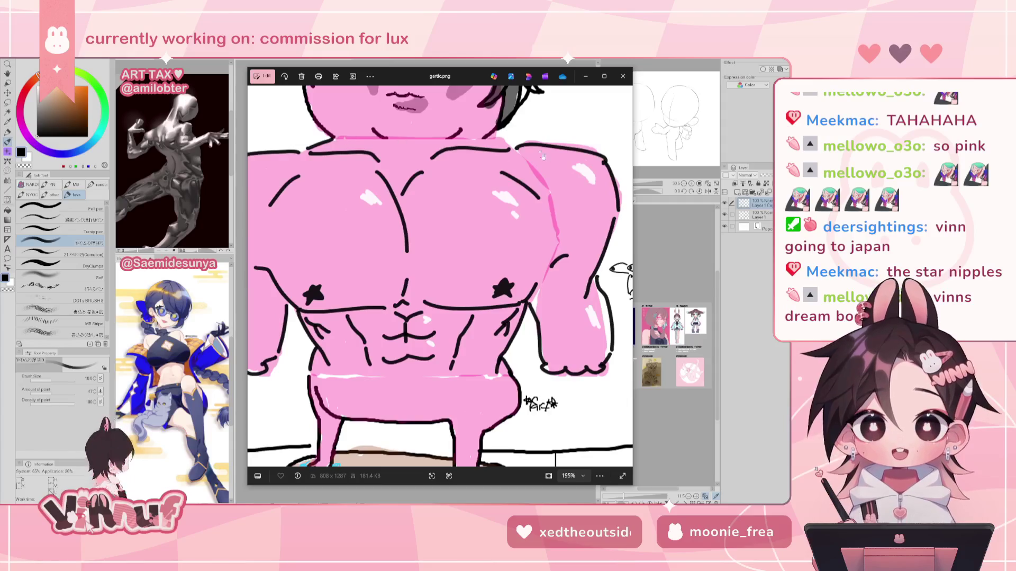
pyautogui.scroll(-1, 545, 306)
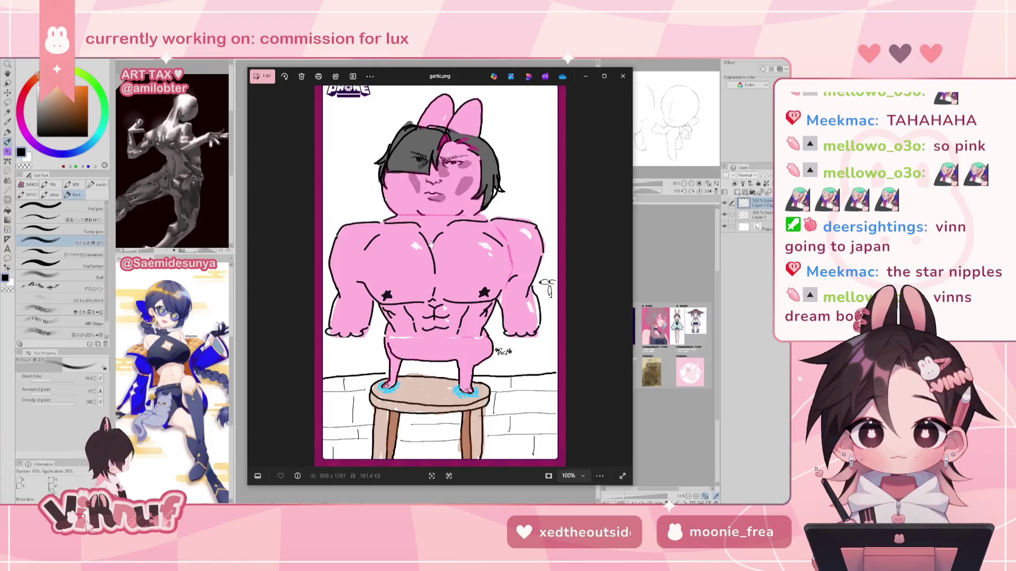
pyautogui.scroll(3, 451, 219)
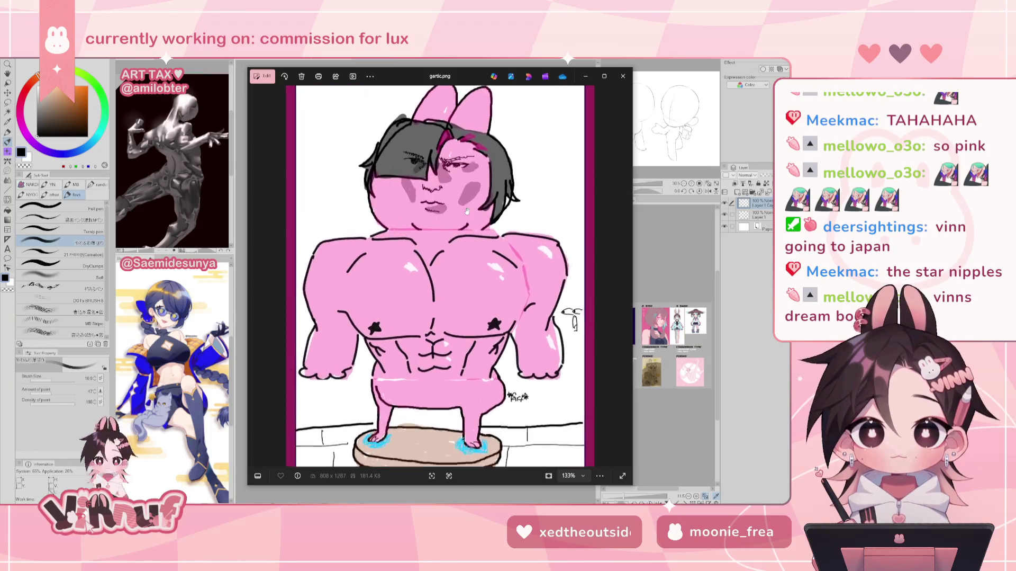
pyautogui.scroll(3, 450, 219)
pyautogui.scroll(-2, 472, 266)
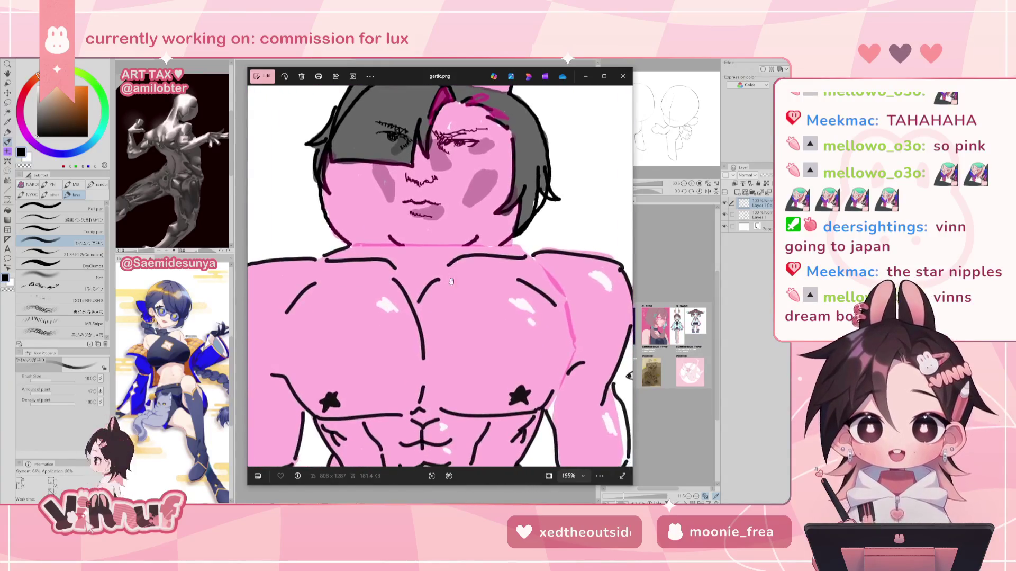
pyautogui.moveTo(450, 355); pyautogui.dragTo(449, 227)
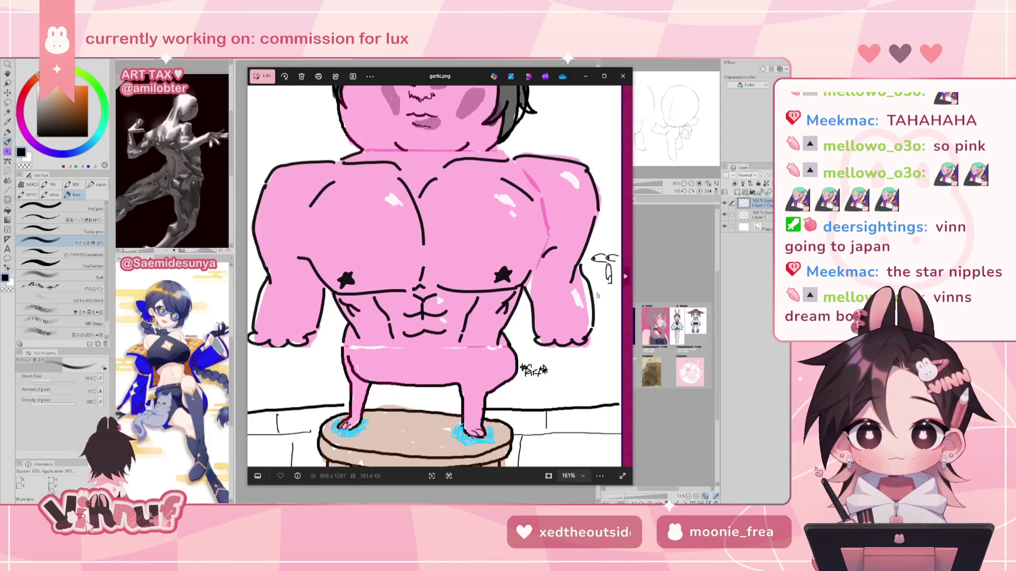
pyautogui.scroll(-3, 536, 359)
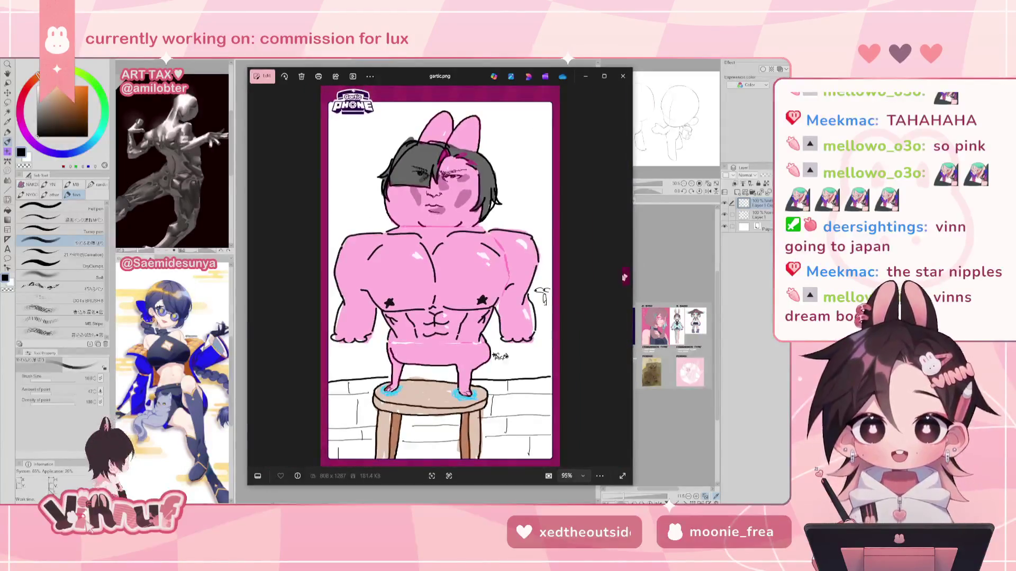
pyautogui.press('Right')
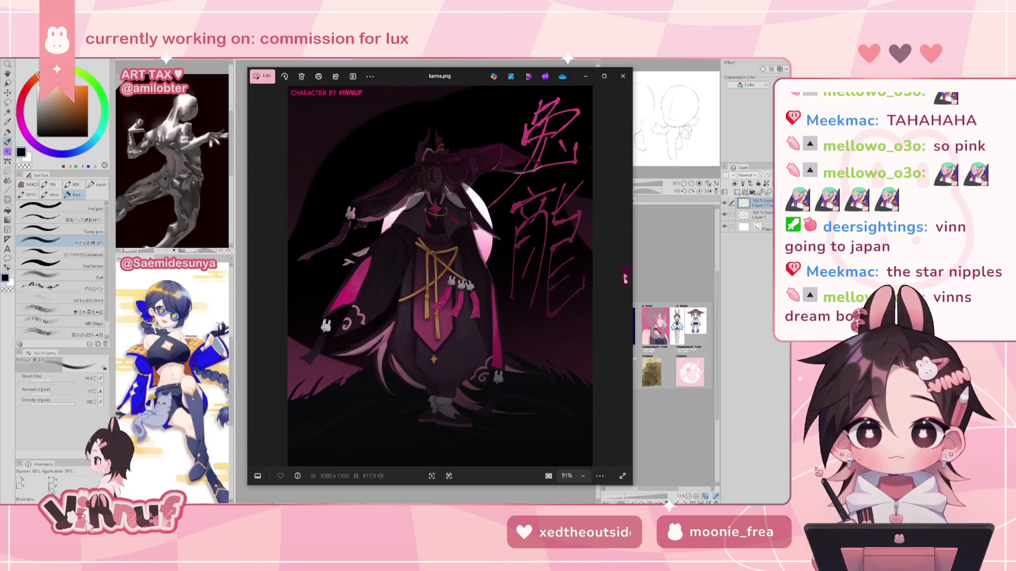
# Step: View kazeko.jpg, zoom in and out on it, then advance to kiko 1.png
pyautogui.click(626, 277)
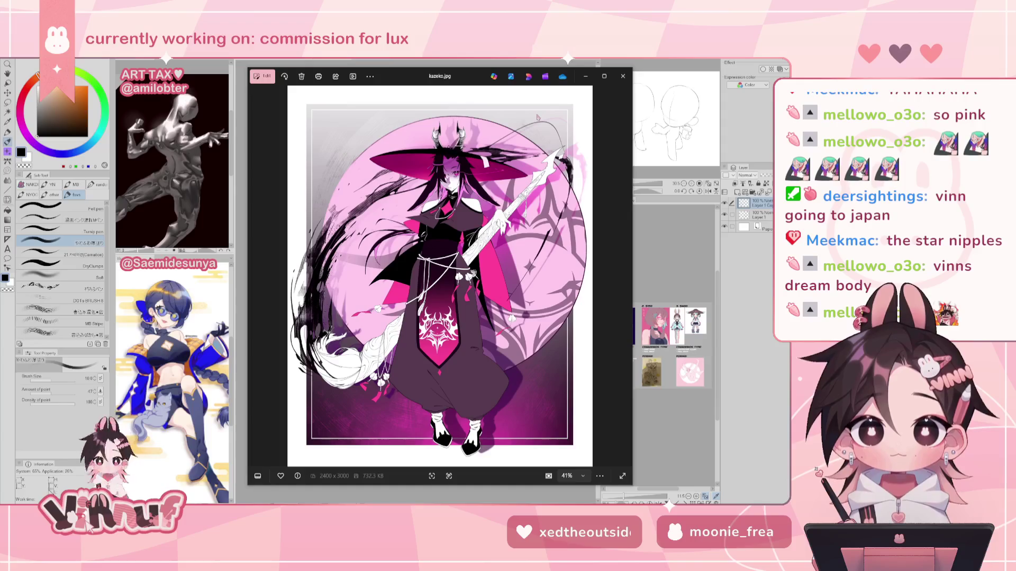
pyautogui.scroll(3, 363, 328)
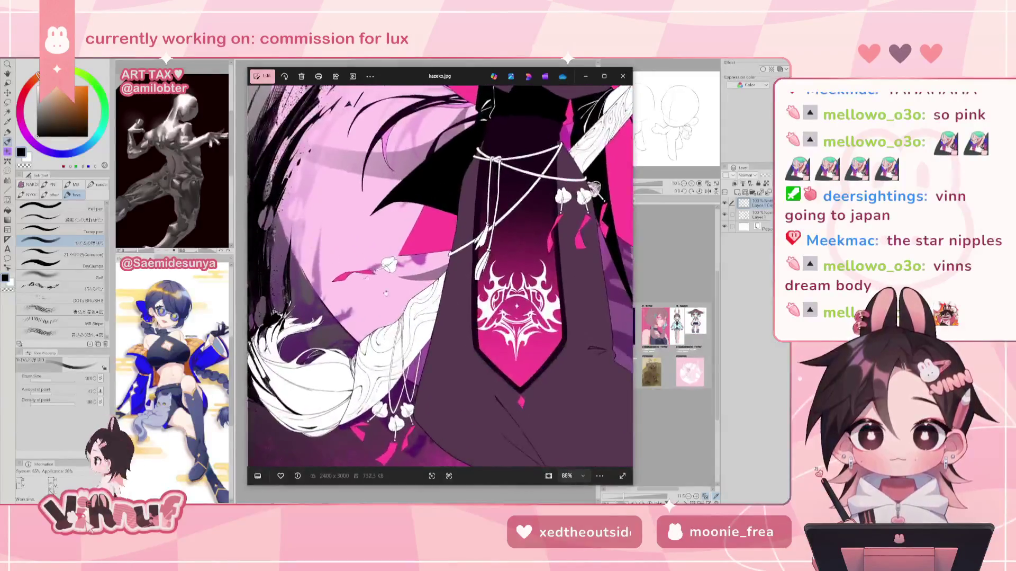
pyautogui.scroll(-3, 523, 310)
pyautogui.scroll(-4, 521, 309)
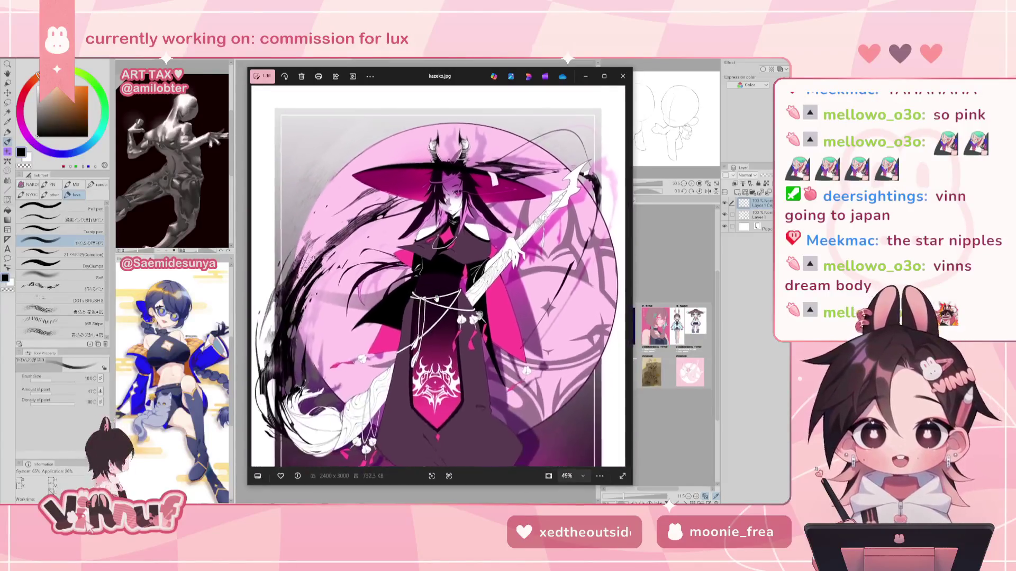
pyautogui.scroll(-1, 521, 309)
pyautogui.moveTo(624, 278)
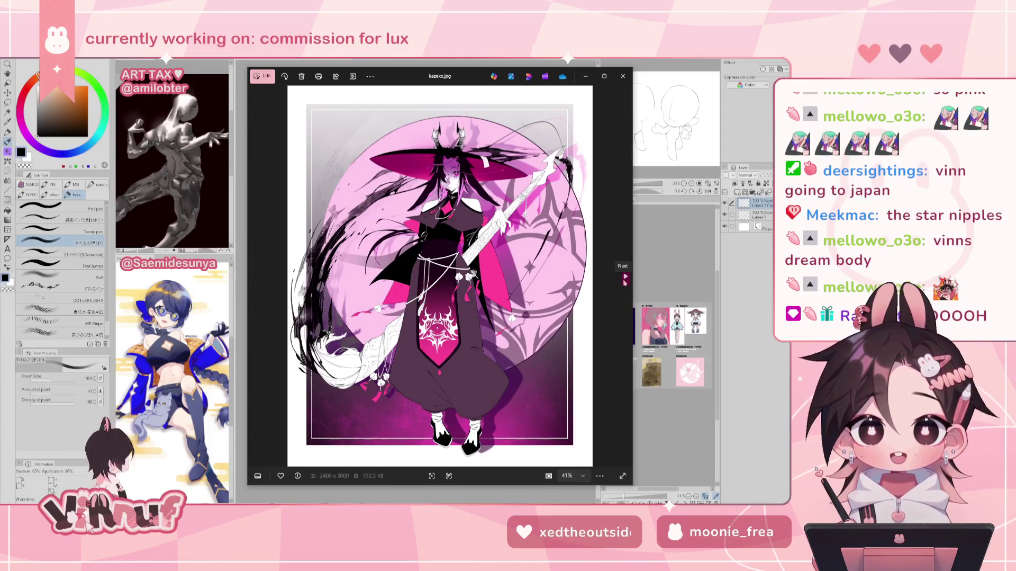
pyautogui.click(625, 276)
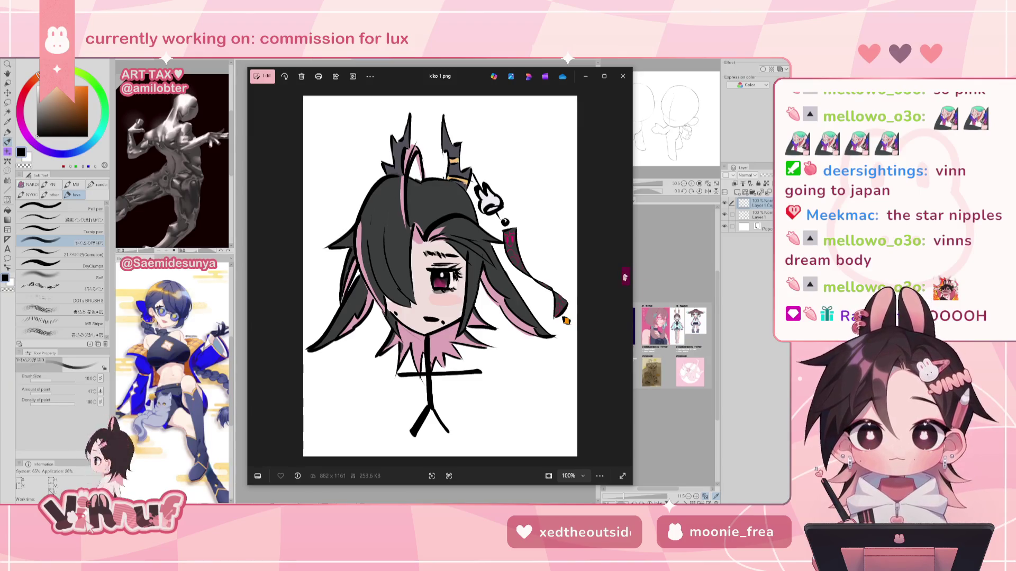
# Step: Advance to kiko 2.png and zoom in and out on it
pyautogui.click(625, 277)
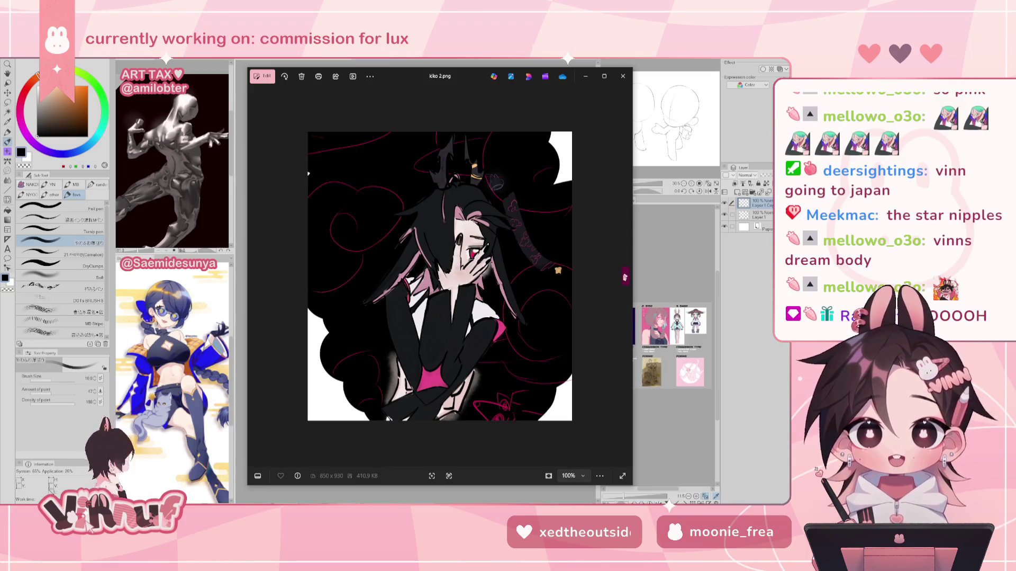
pyautogui.scroll(2, 442, 404)
pyautogui.scroll(3, 440, 386)
pyautogui.scroll(1, 439, 374)
pyautogui.scroll(-3, 440, 432)
pyautogui.scroll(-3, 440, 431)
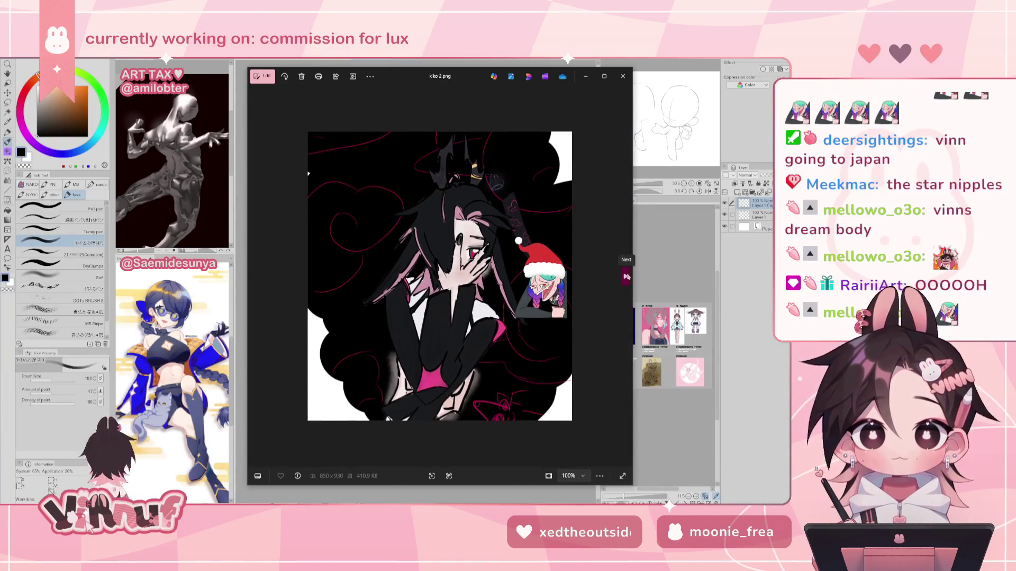
# Step: Zoom around kiko 3.jpg, then kirsty 3.png
pyautogui.click(625, 276)
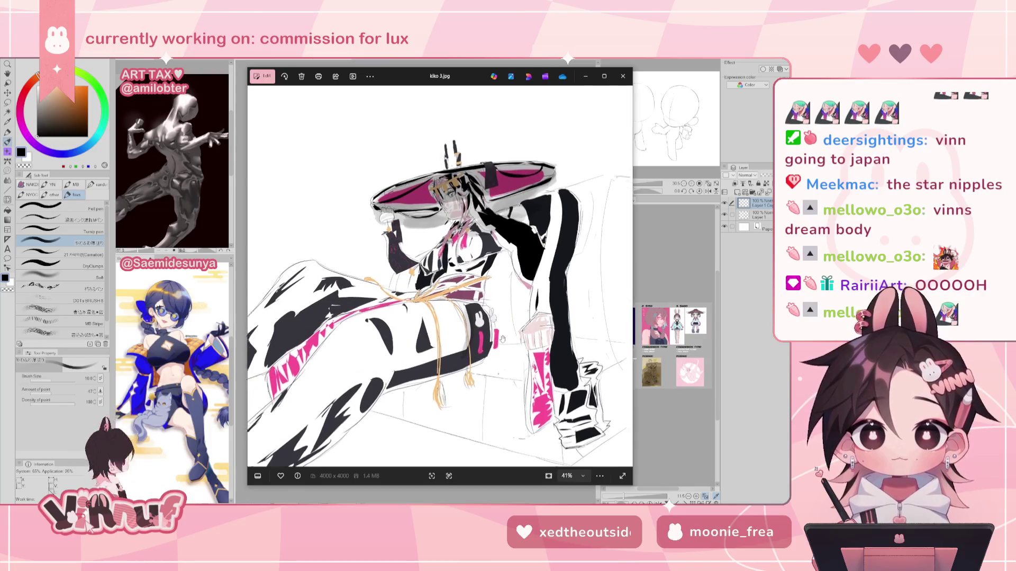
pyautogui.scroll(1, 501, 343)
pyautogui.scroll(1, 524, 343)
pyautogui.scroll(1, 549, 344)
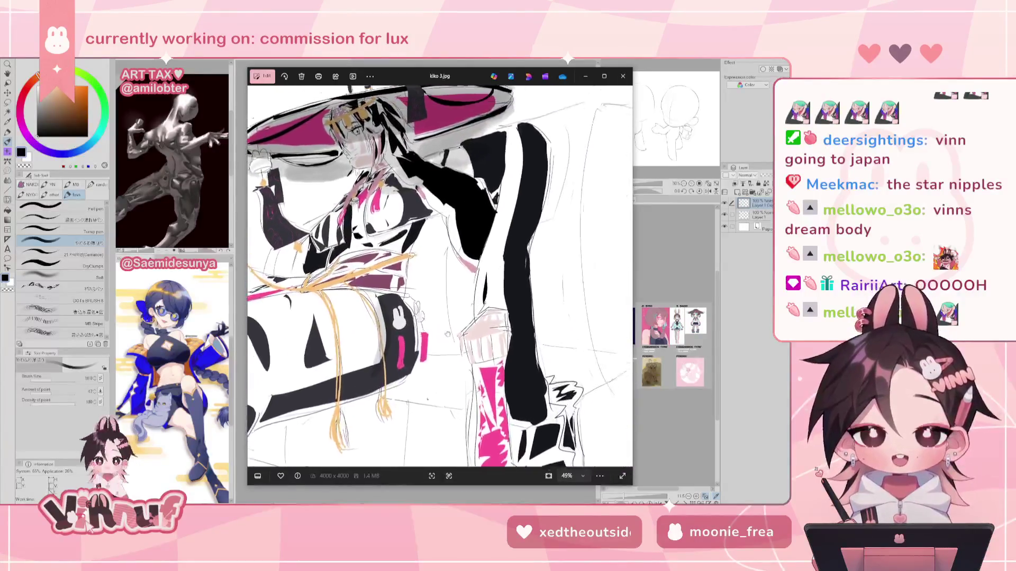
pyautogui.scroll(-1, 541, 356)
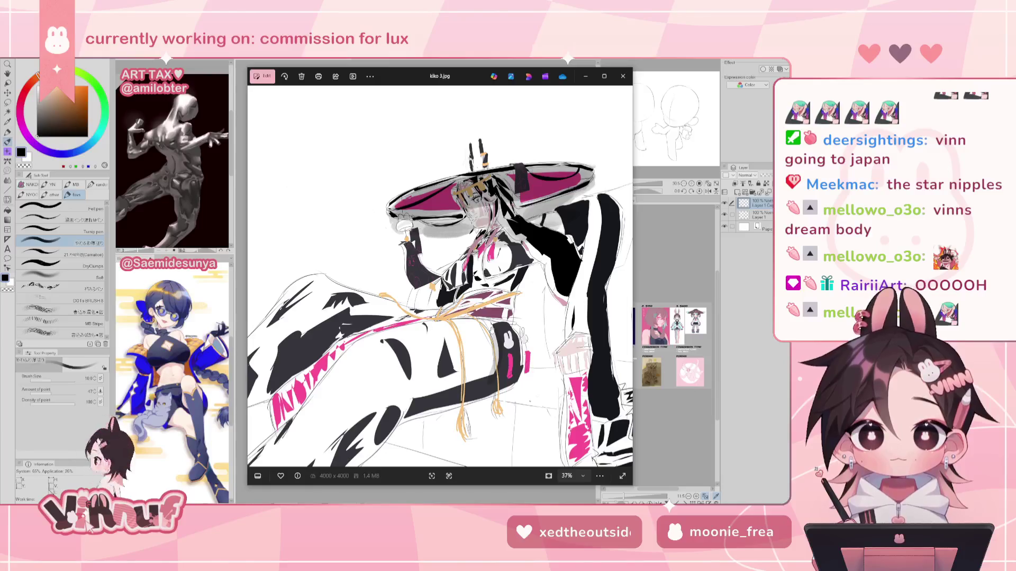
pyautogui.scroll(-2, 339, 233)
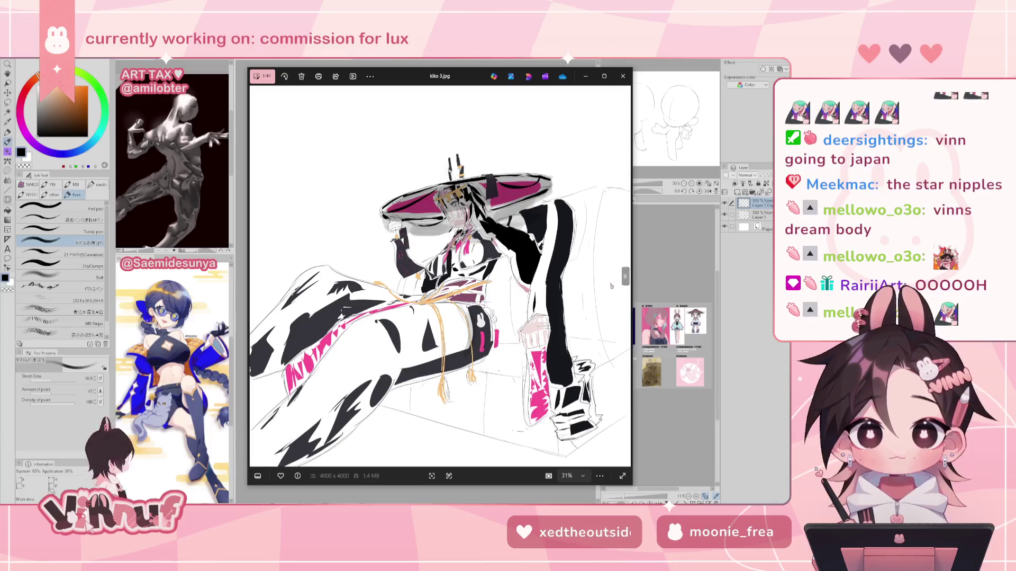
pyautogui.moveTo(626, 275)
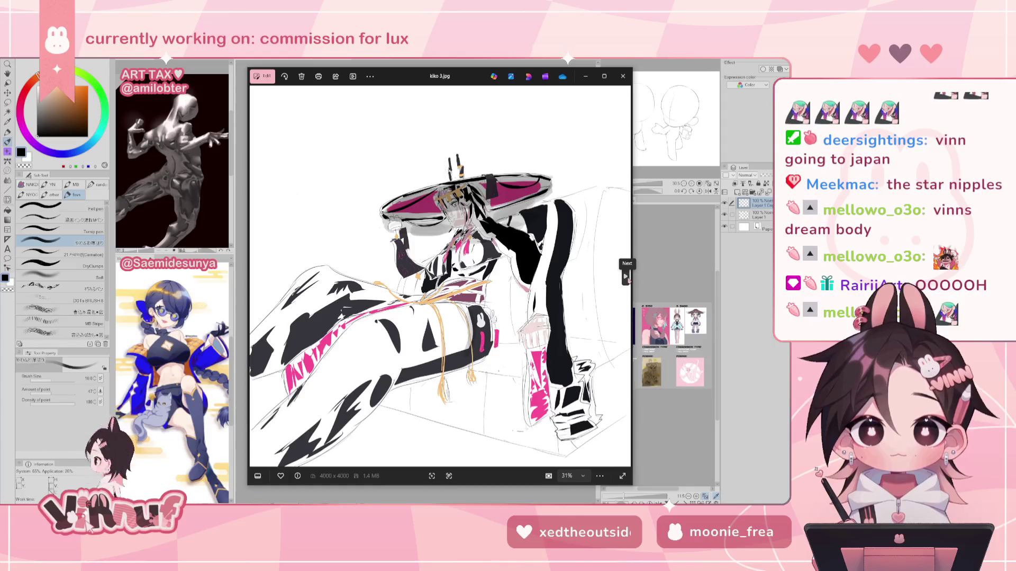
pyautogui.click(626, 275)
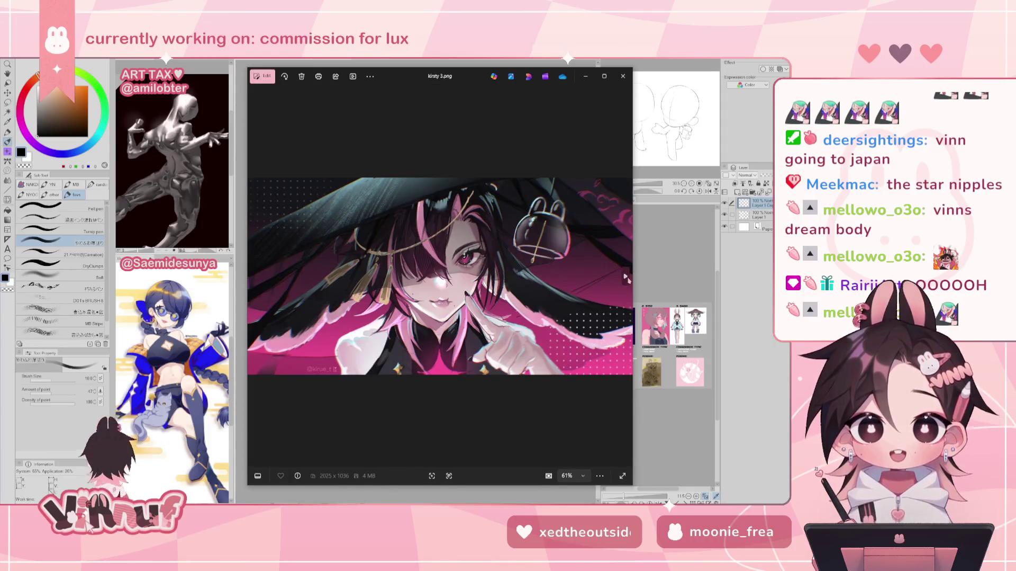
pyautogui.scroll(2, 437, 309)
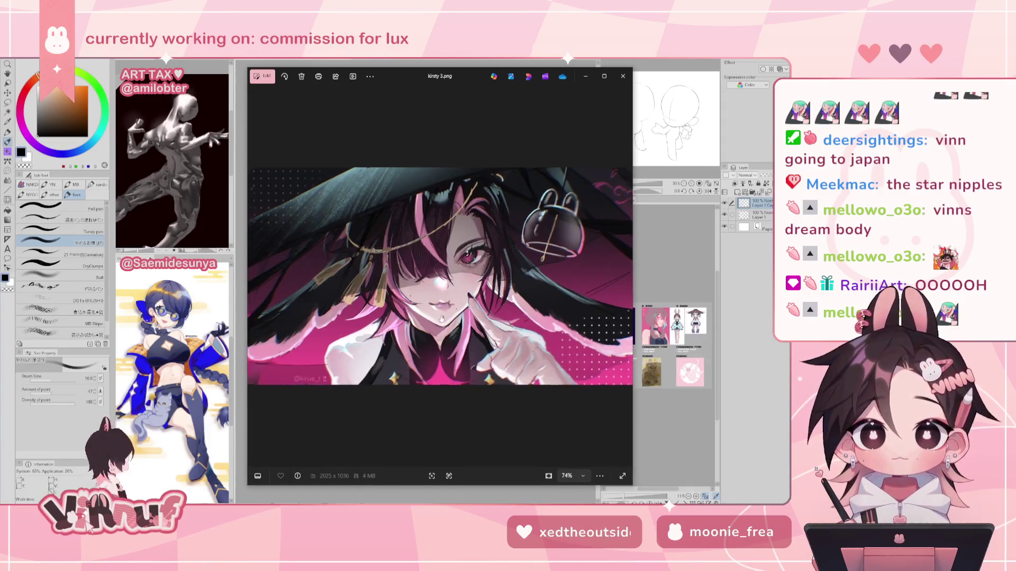
pyautogui.scroll(-2, 435, 344)
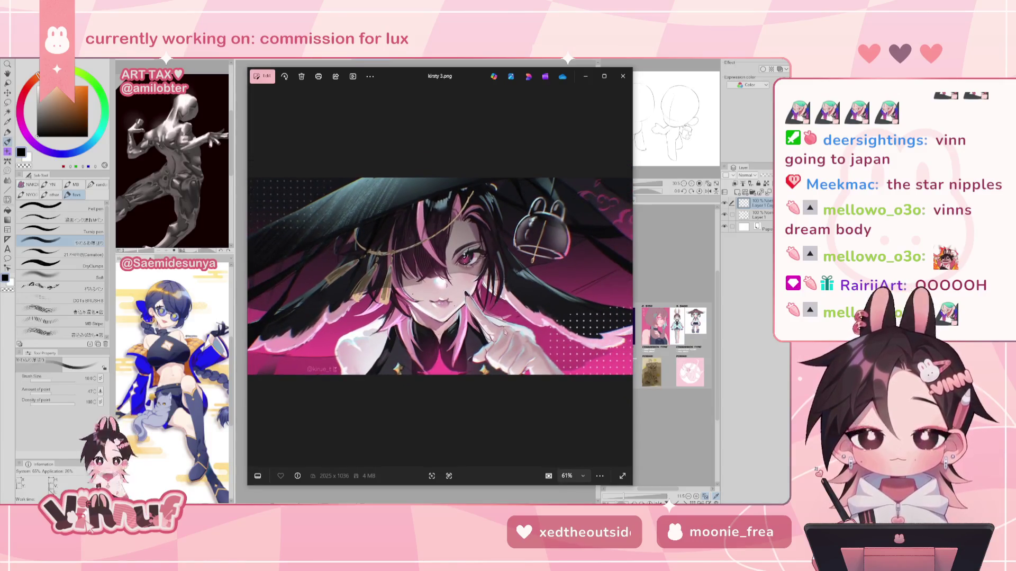
# Step: Zoom around kirsty 4.jpg, then page past the non-REBIRTH version to the birthday bunny drawing
pyautogui.click(625, 278)
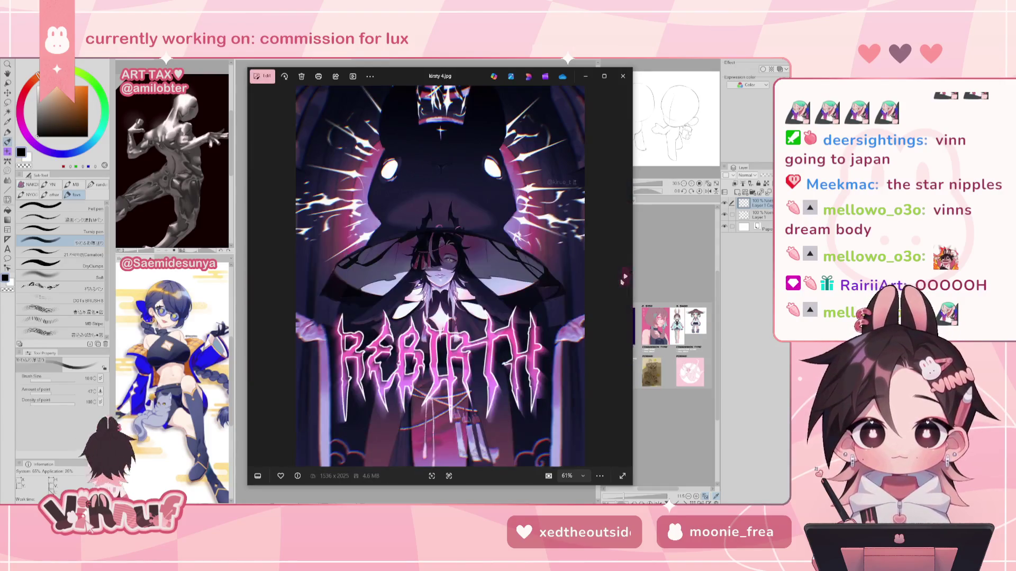
pyautogui.scroll(1, 479, 376)
pyautogui.scroll(1, 461, 377)
pyautogui.scroll(1, 437, 378)
pyautogui.scroll(-5, 437, 378)
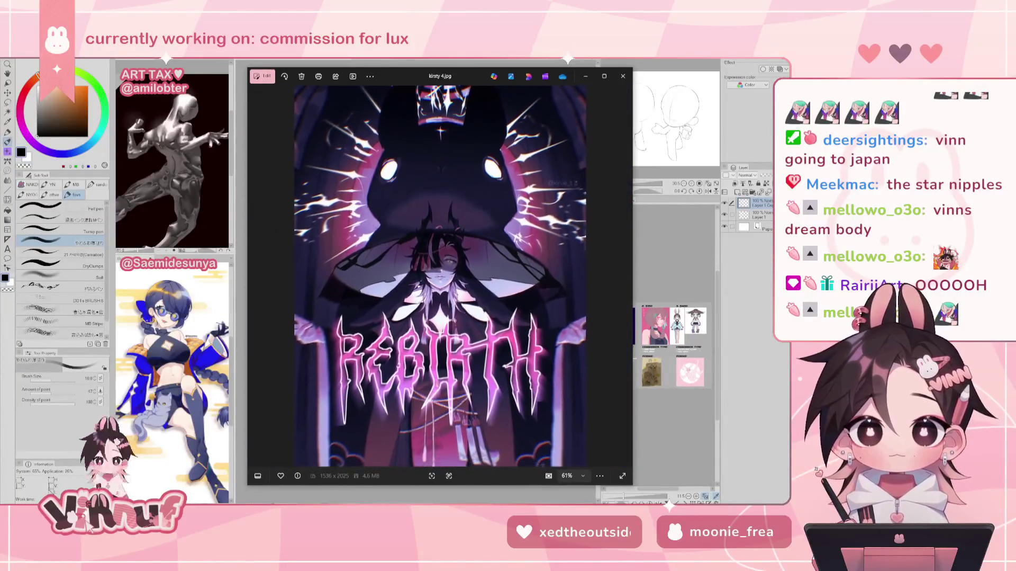
pyautogui.scroll(1, 439, 369)
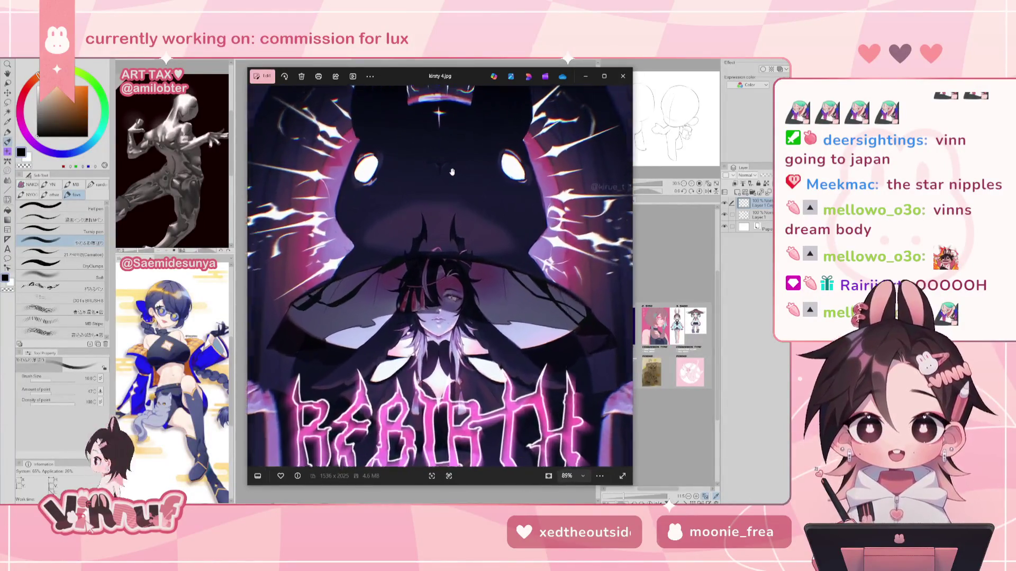
pyautogui.scroll(2, 439, 369)
pyautogui.scroll(1, 439, 368)
pyautogui.scroll(1, 439, 369)
pyautogui.scroll(-2, 440, 369)
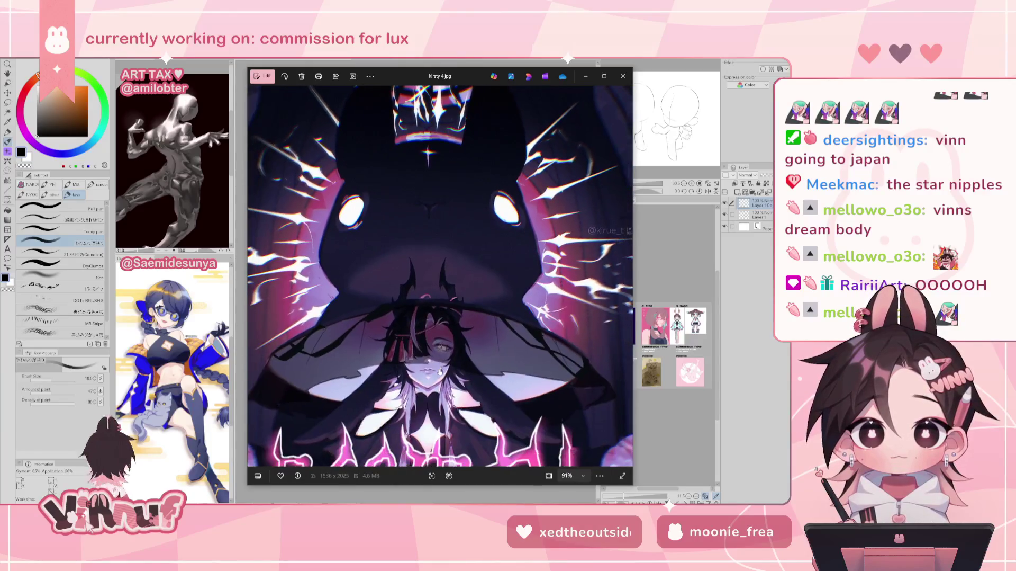
pyautogui.scroll(-2, 439, 369)
pyautogui.scroll(-1, 439, 371)
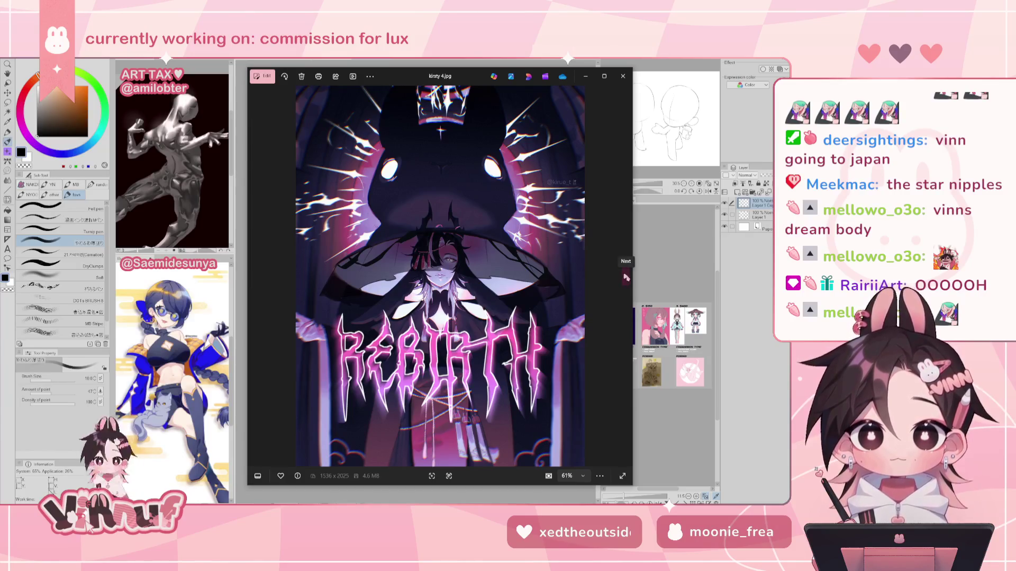
pyautogui.click(626, 276)
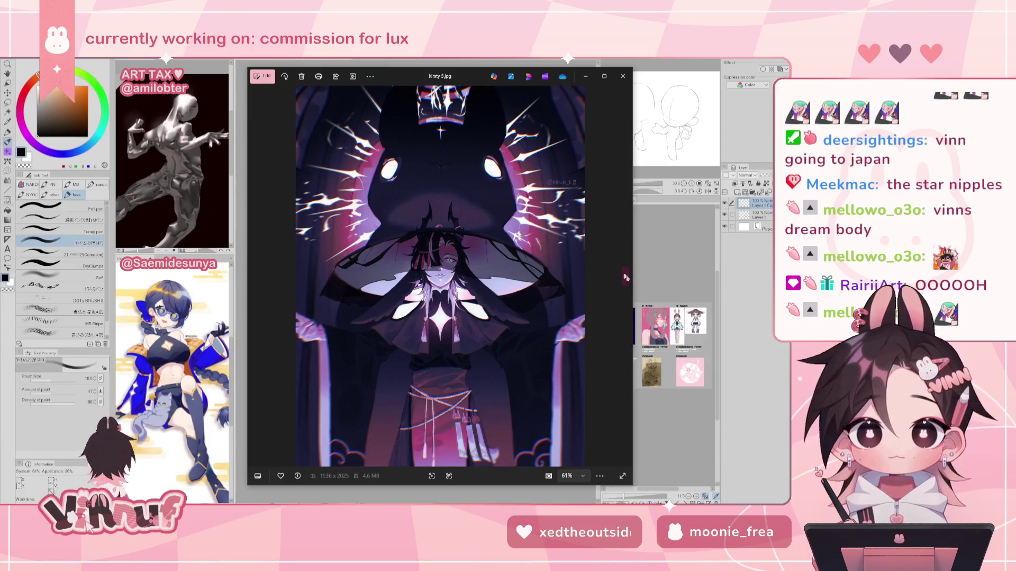
pyautogui.click(626, 276)
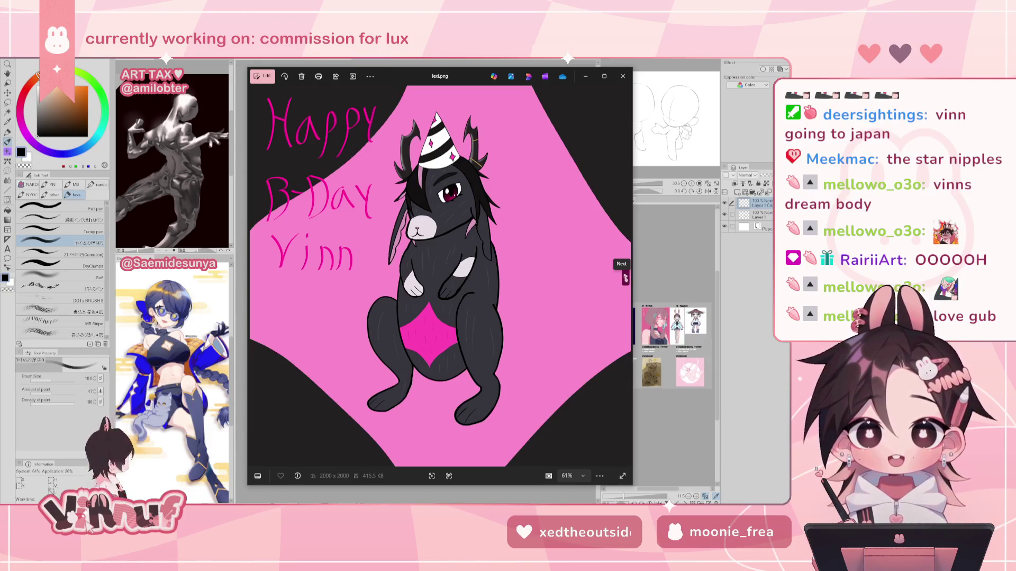
# Step: Page past log.png to mantis 2.png and zoom in on its lantern and banner
pyautogui.click(625, 277)
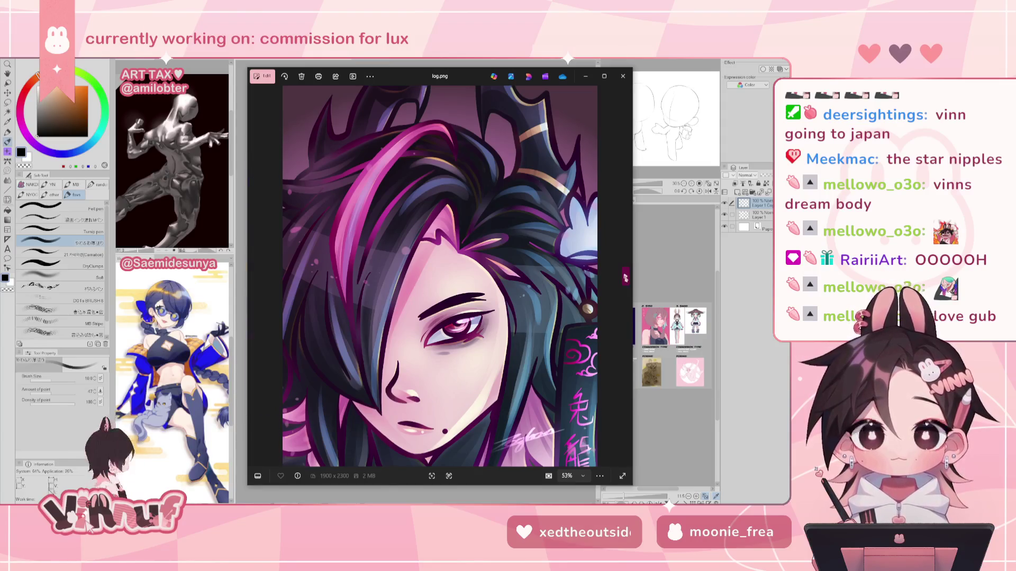
pyautogui.click(625, 276)
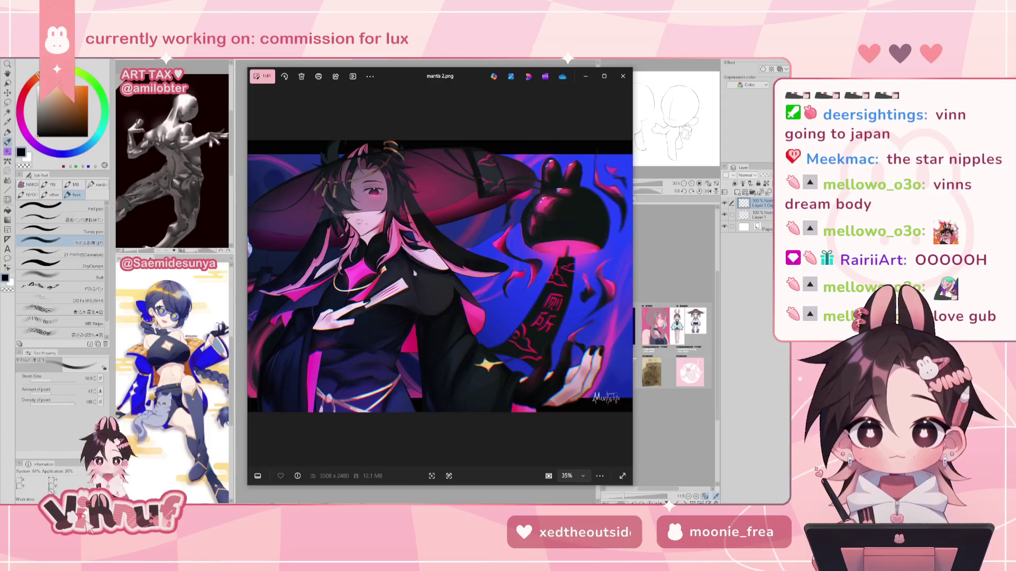
pyautogui.scroll(5, 418, 270)
pyautogui.moveTo(418, 270); pyautogui.dragTo(376, 263)
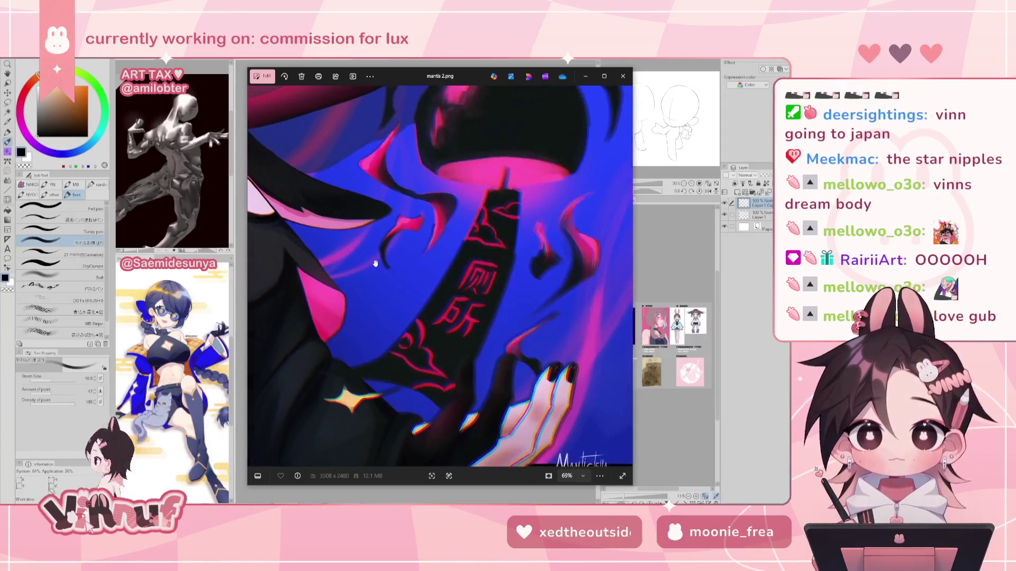
pyautogui.scroll(3, 469, 339)
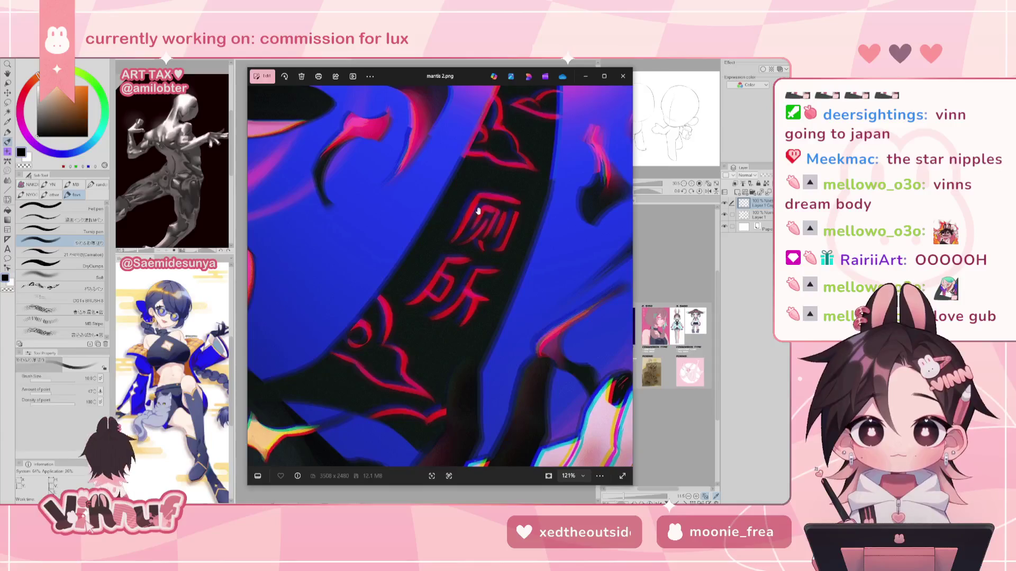
pyautogui.scroll(-3, 476, 297)
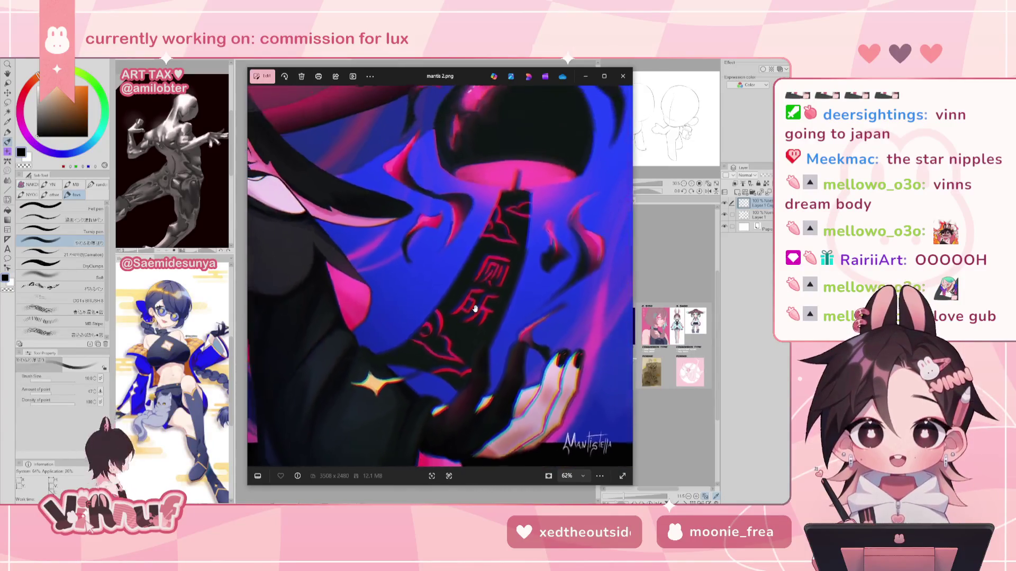
pyautogui.scroll(-3, 474, 306)
pyautogui.scroll(3, 460, 302)
# Step: Pan across mantis 2.png's hat top, face and banner, then advance to mantis 3.png
pyautogui.moveTo(452, 297); pyautogui.dragTo(413, 330)
pyautogui.scroll(-2, 439, 273)
pyautogui.scroll(-2, 476, 265)
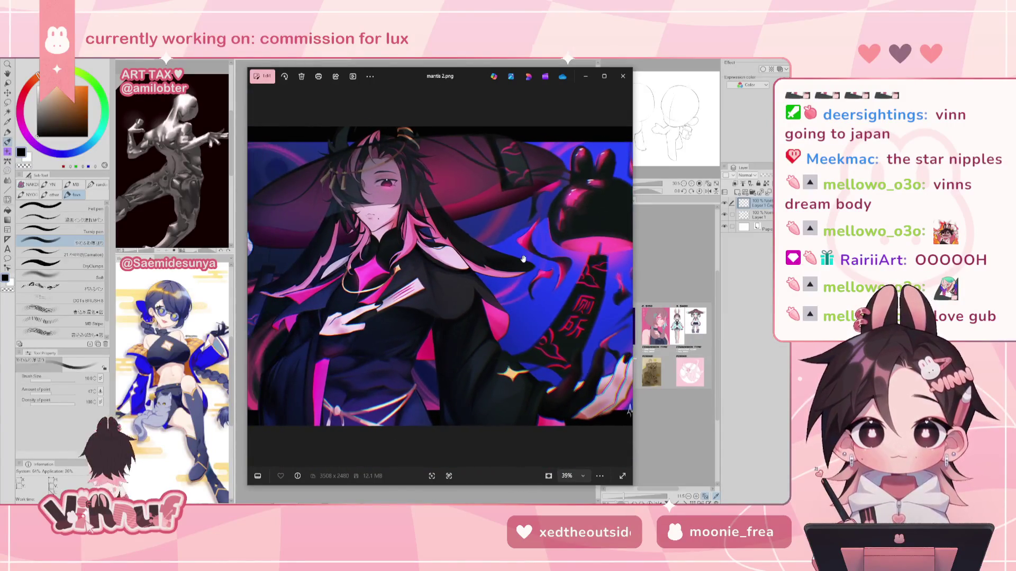
pyautogui.moveTo(599, 274)
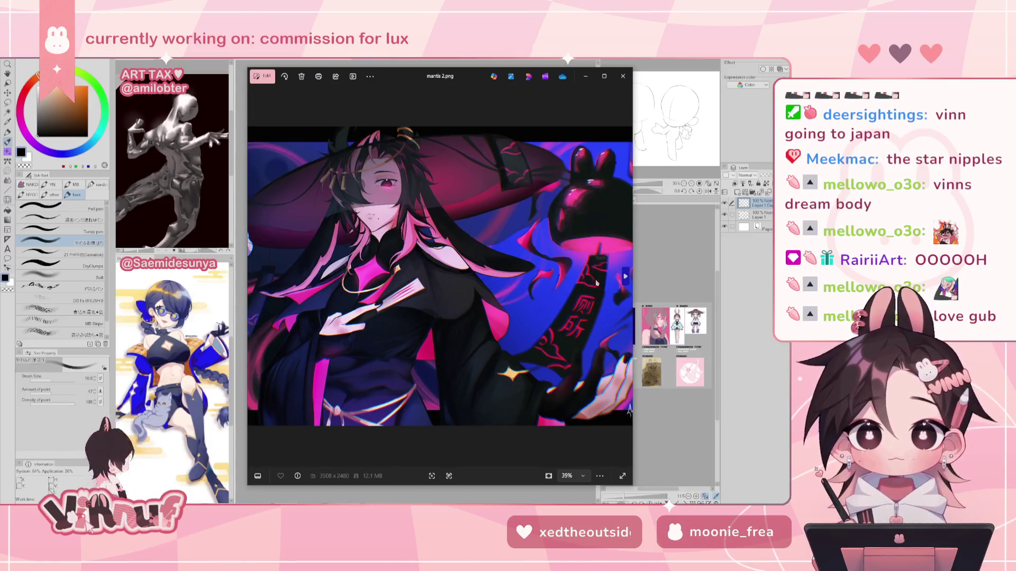
pyautogui.scroll(2, 577, 304)
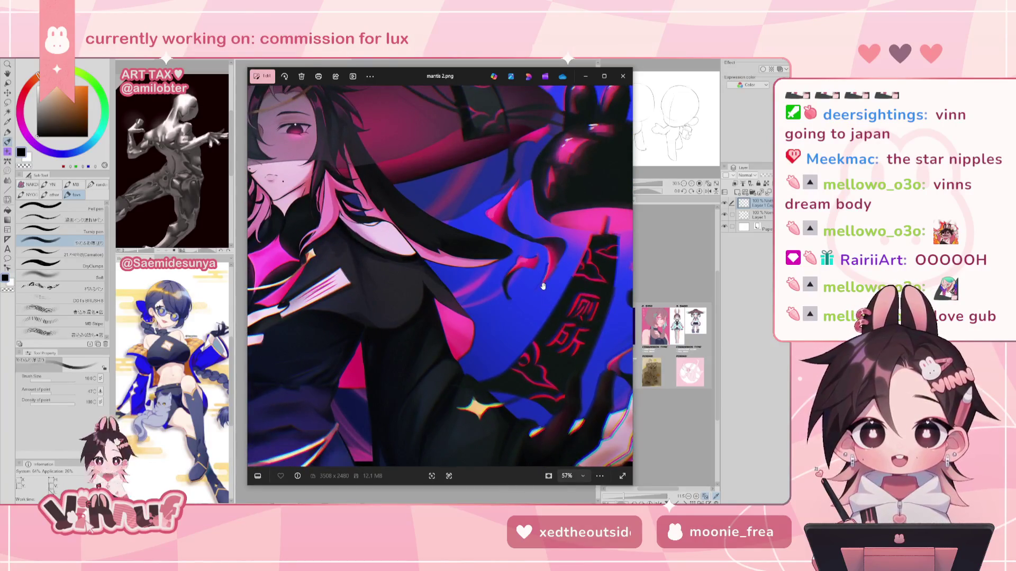
pyautogui.moveTo(543, 286); pyautogui.dragTo(484, 309)
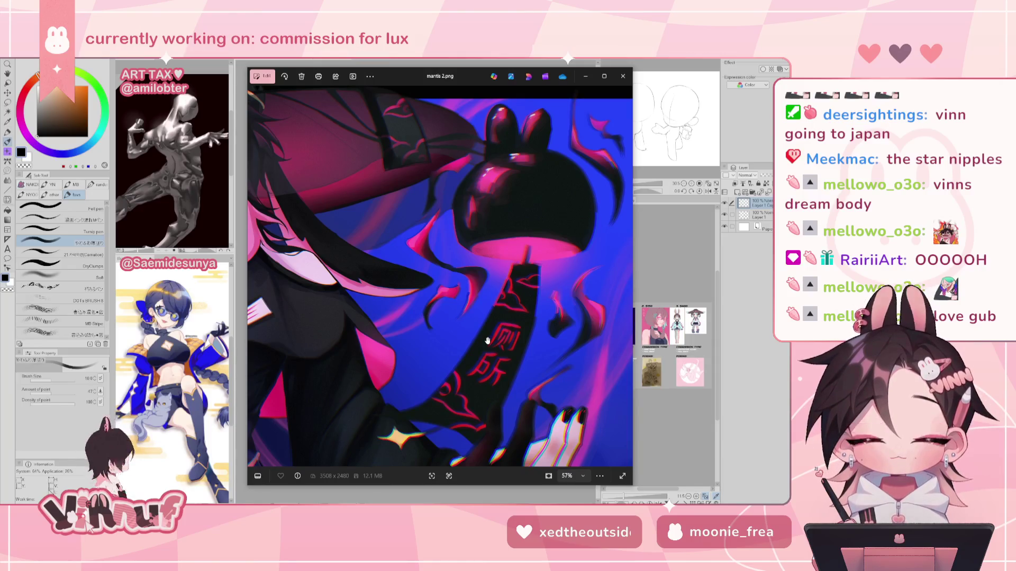
pyautogui.scroll(-3, 455, 329)
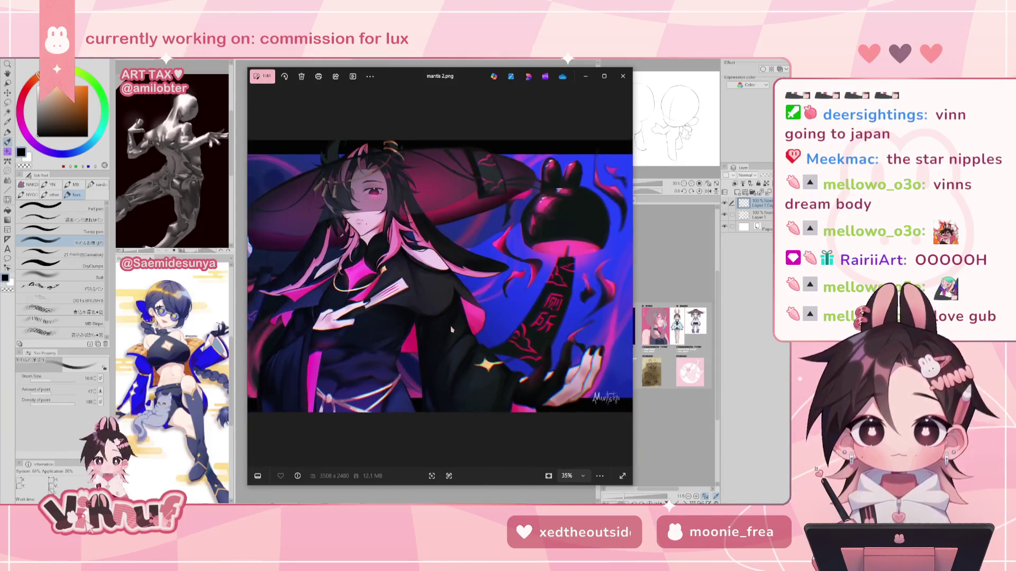
pyautogui.moveTo(611, 293)
pyautogui.click(625, 276)
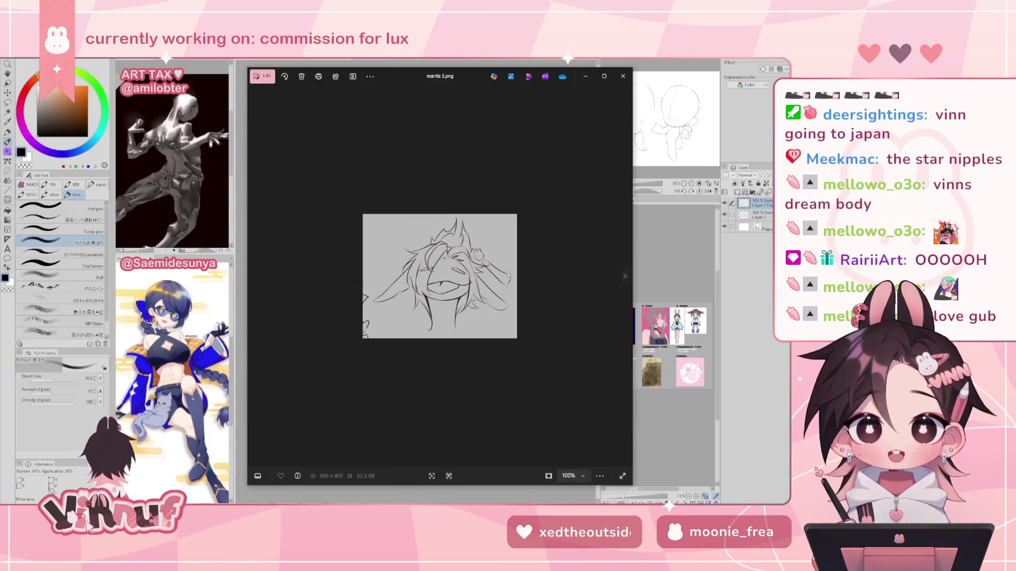
# Step: Advance to the mantis 4.png bunny sketch and zoom out on it
pyautogui.scroll(5, 615, 315)
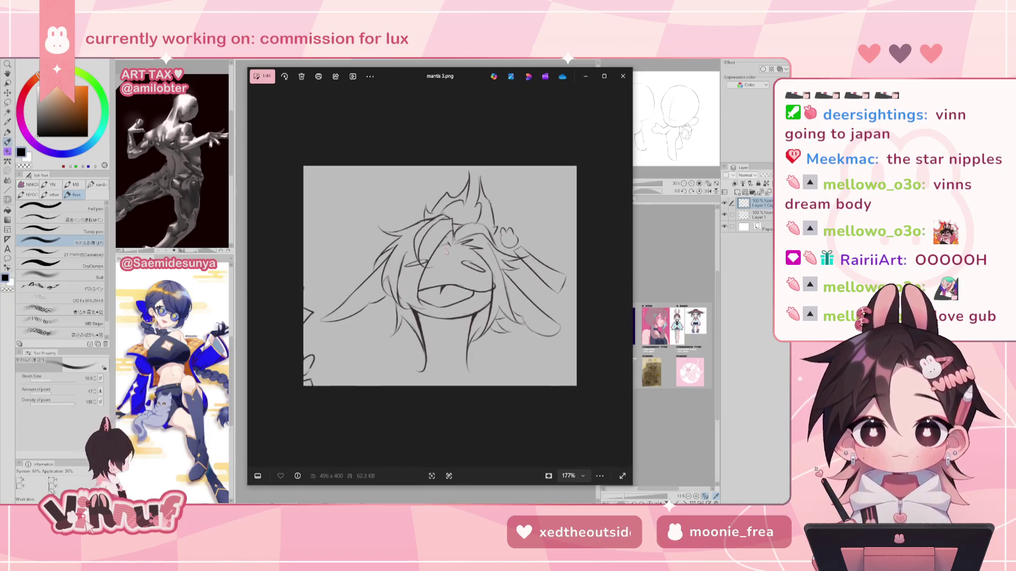
pyautogui.click(626, 276)
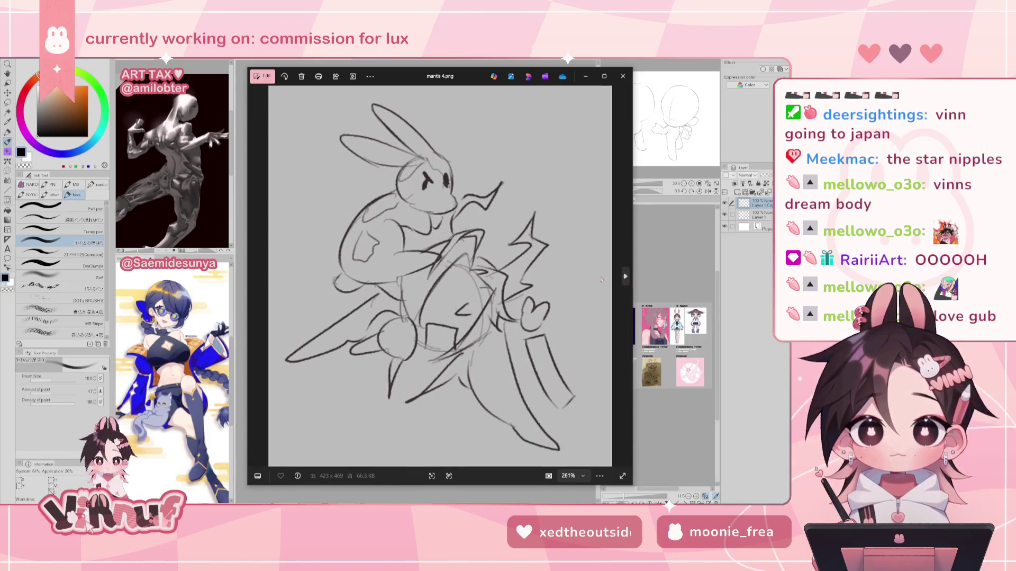
pyautogui.scroll(-2, 470, 349)
pyautogui.scroll(-1, 470, 349)
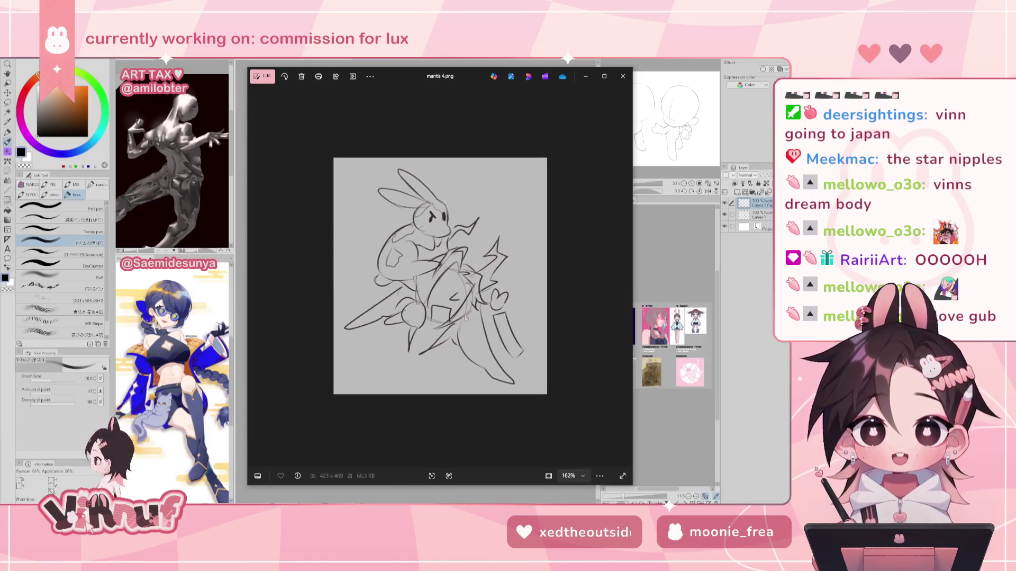
# Step: Zoom and pan over the strawberry cake in mantis 5.png, then advance to mantis 6.jpg
pyautogui.click(625, 276)
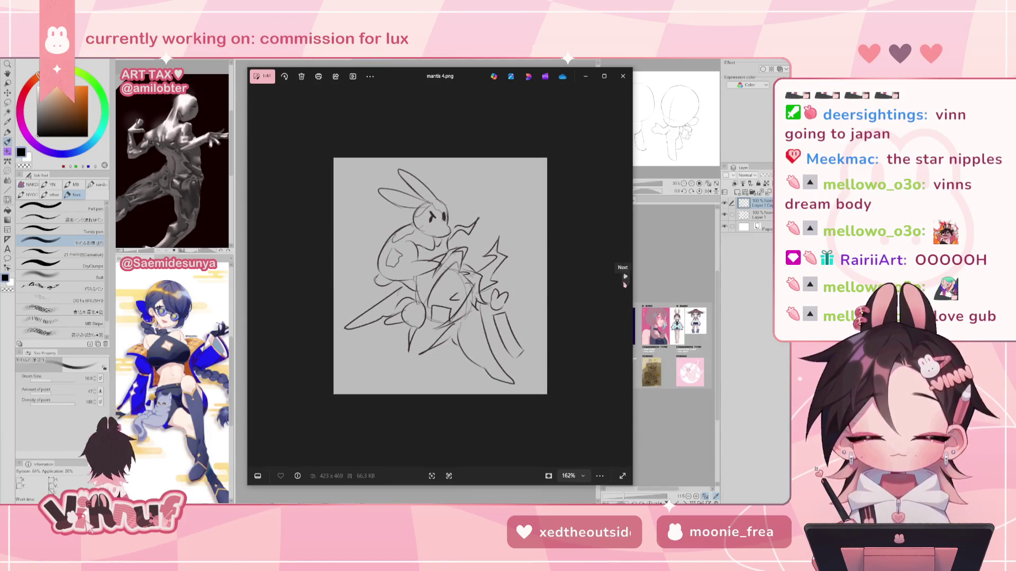
pyautogui.scroll(1, 439, 275)
pyautogui.scroll(-1, 439, 275)
pyautogui.scroll(3, 535, 366)
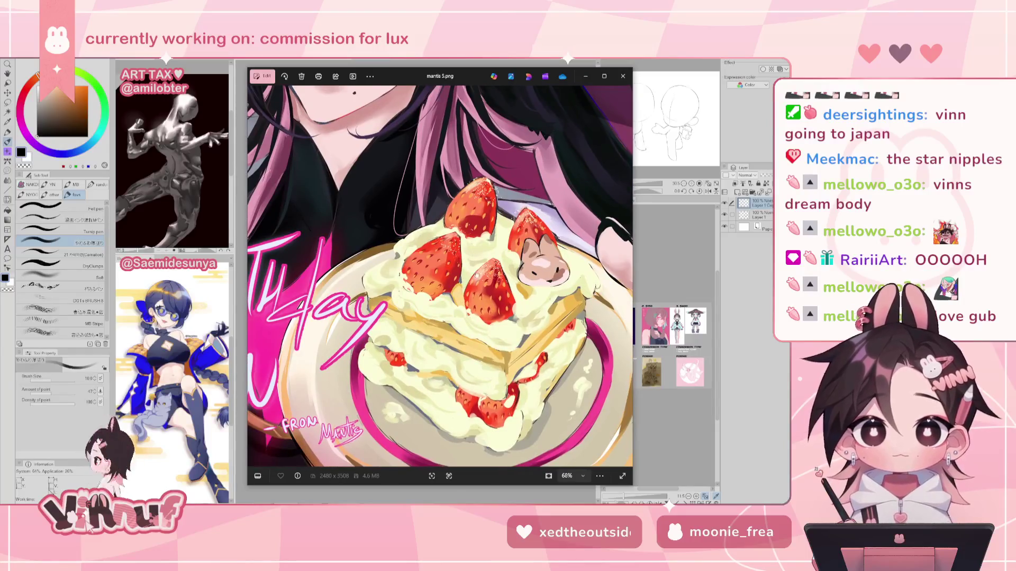
pyautogui.moveTo(473, 246); pyautogui.dragTo(489, 251)
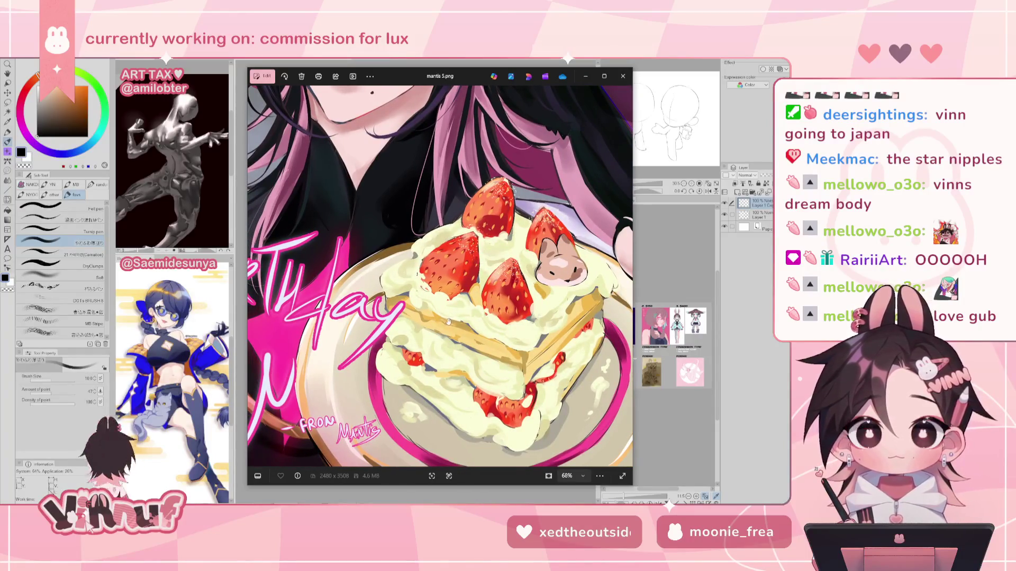
pyautogui.scroll(-3, 448, 321)
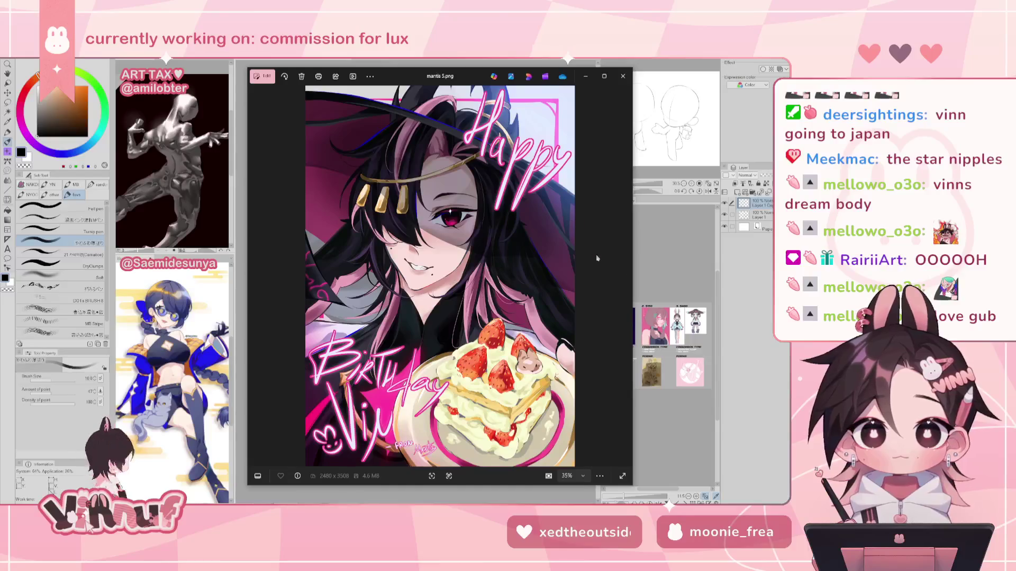
pyautogui.moveTo(611, 275)
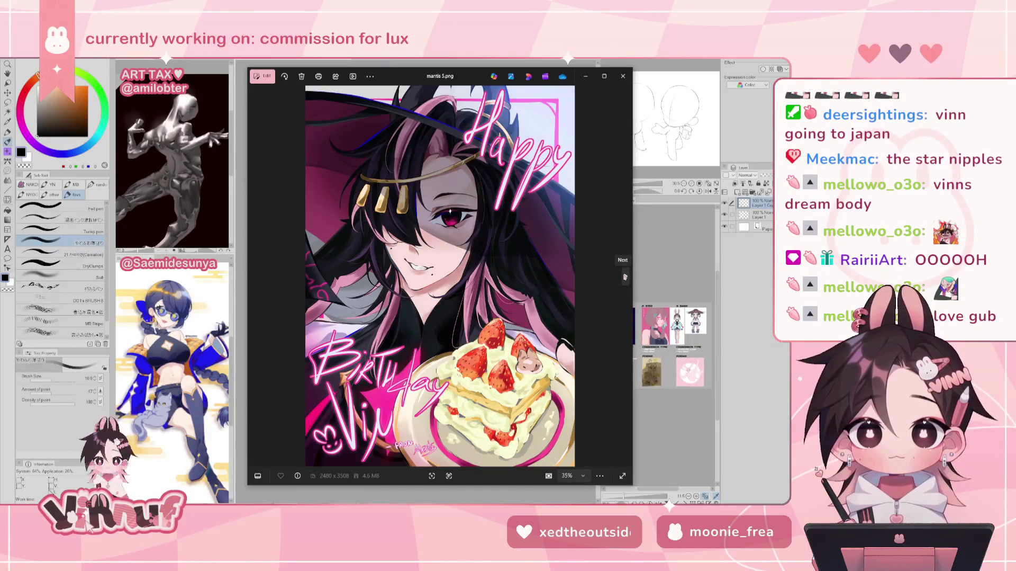
pyautogui.click(625, 277)
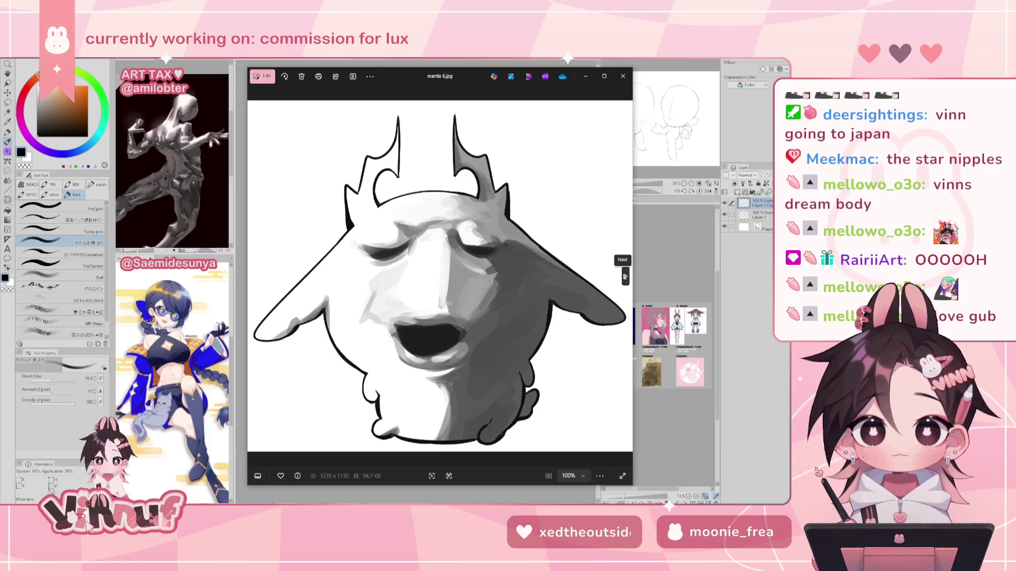
# Step: Open mantis 7.png and zoom in and out on it
pyautogui.click(625, 276)
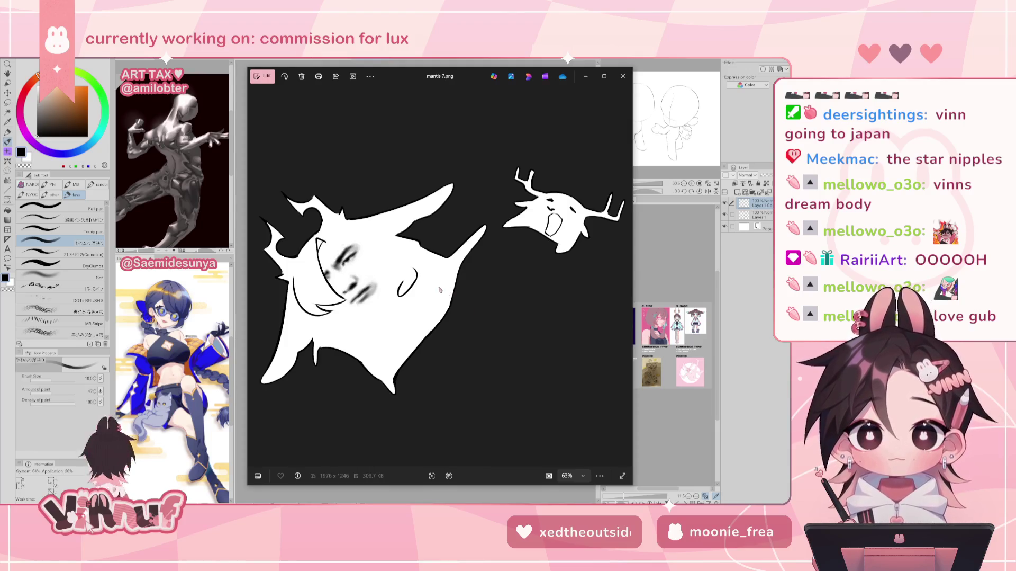
pyautogui.scroll(3, 573, 208)
pyautogui.scroll(3, 431, 302)
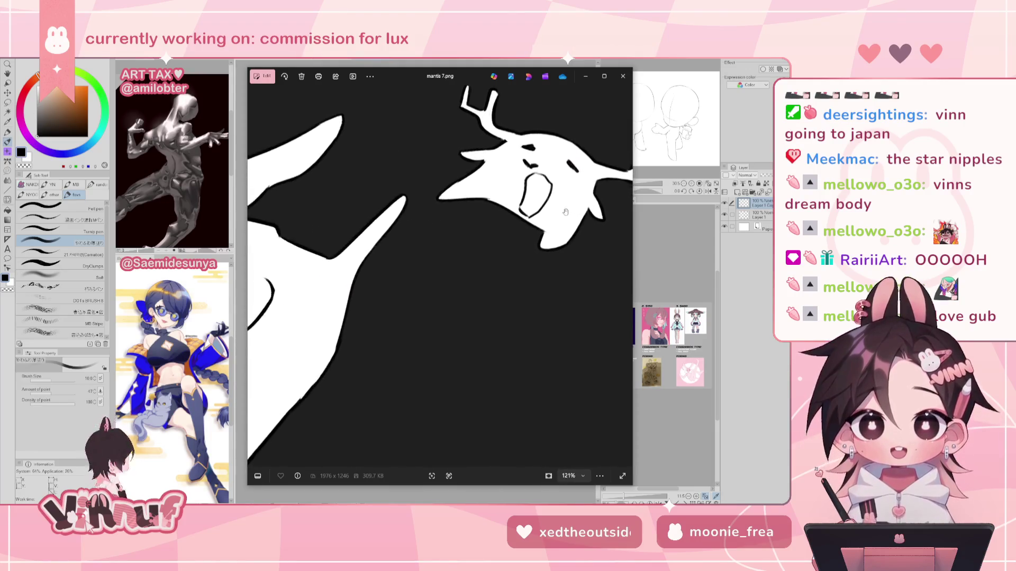
pyautogui.scroll(2, 611, 302)
pyautogui.scroll(-5, 611, 302)
pyautogui.scroll(-3, 426, 356)
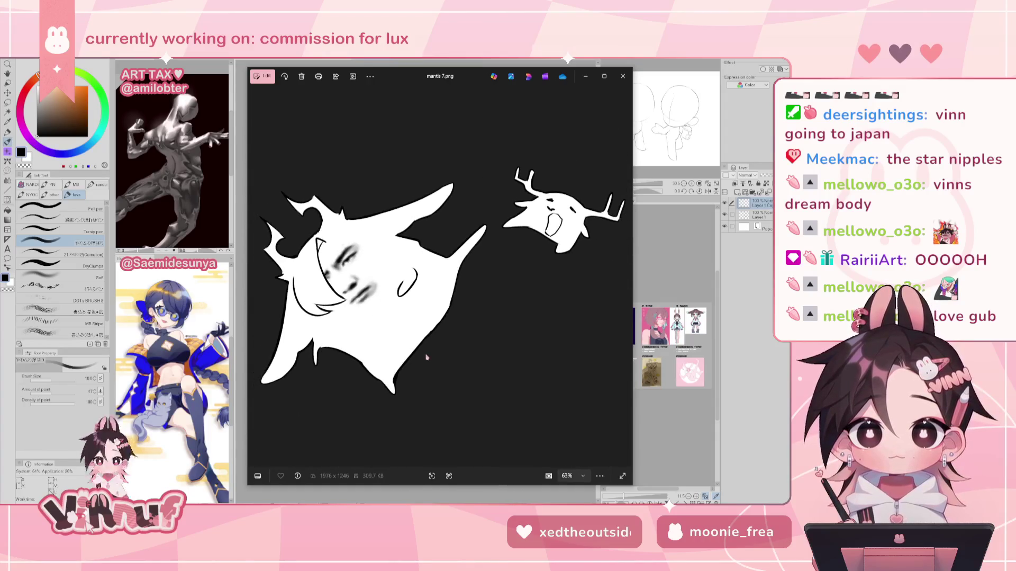
# Step: Zoom around the spider-legged mantis 8.png, then advance to meek.webp
pyautogui.click(625, 276)
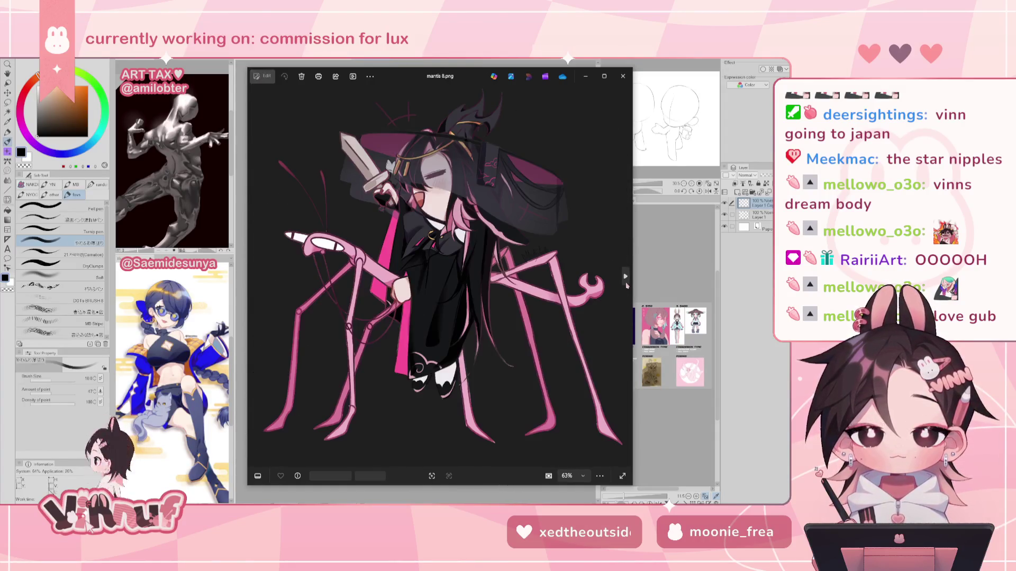
pyautogui.scroll(3, 479, 355)
pyautogui.scroll(2, 479, 356)
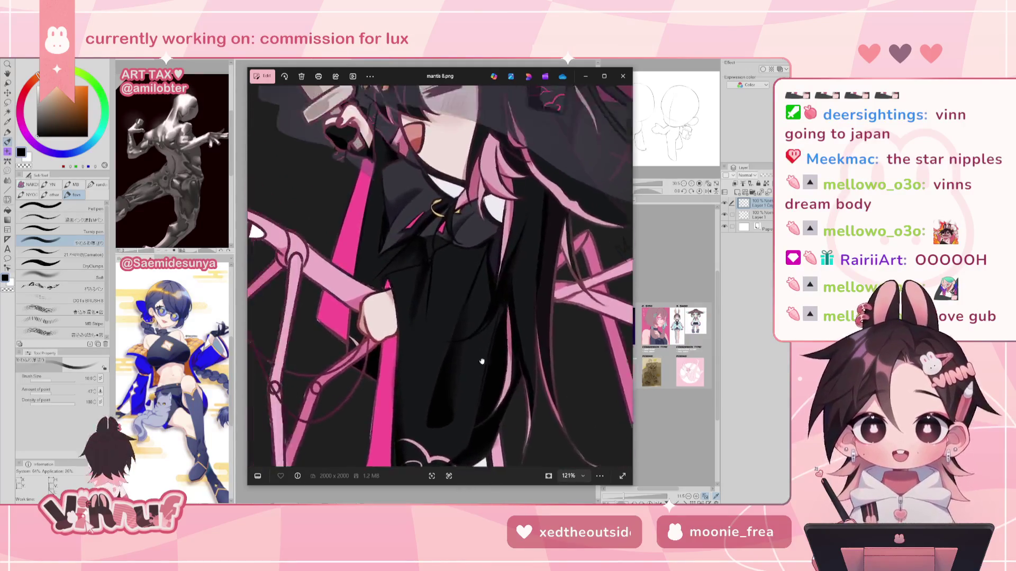
pyautogui.scroll(-2, 479, 355)
pyautogui.scroll(-2, 486, 212)
pyautogui.scroll(-1, 485, 212)
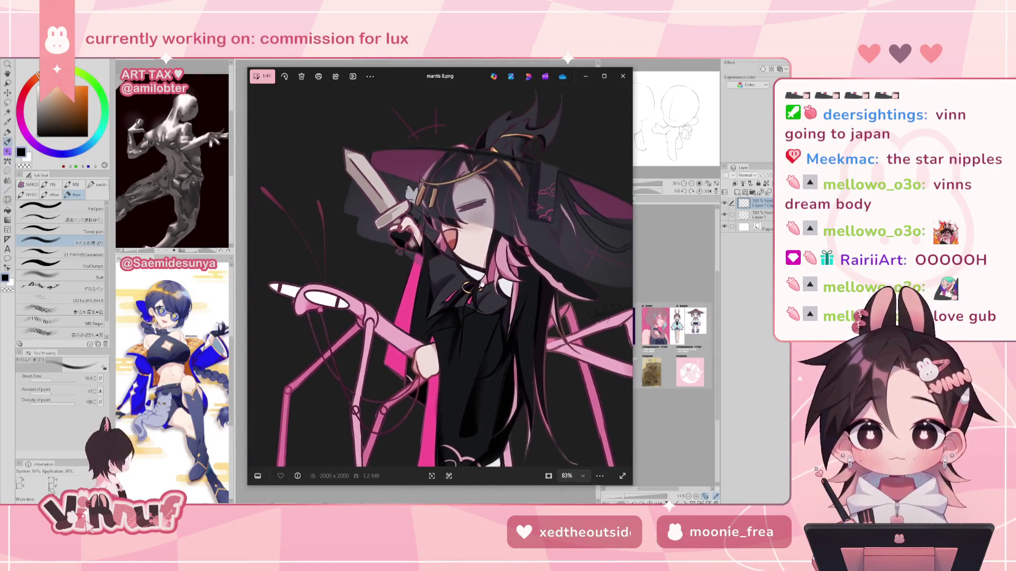
pyautogui.scroll(-1, 468, 335)
pyautogui.moveTo(624, 278)
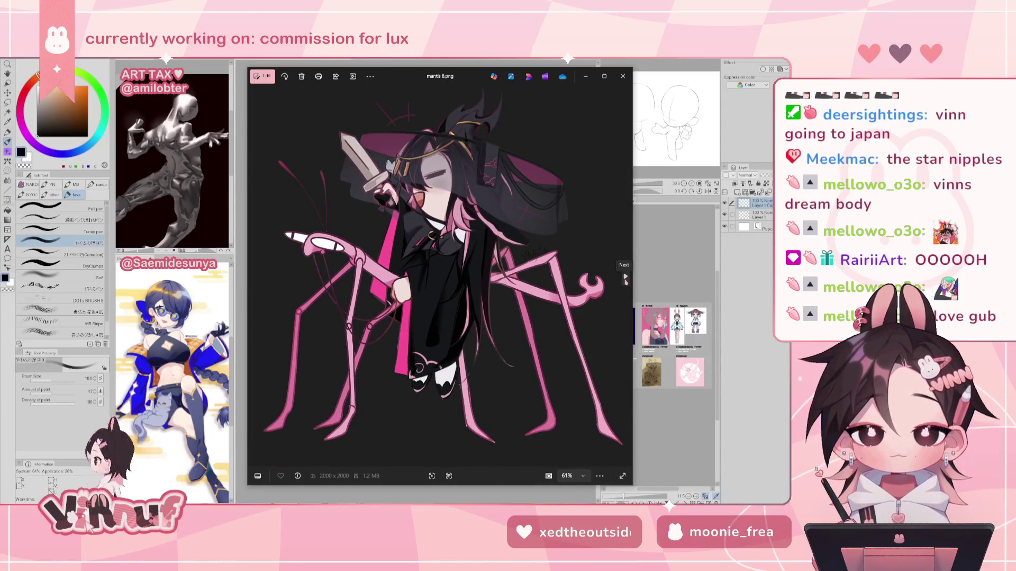
pyautogui.click(625, 277)
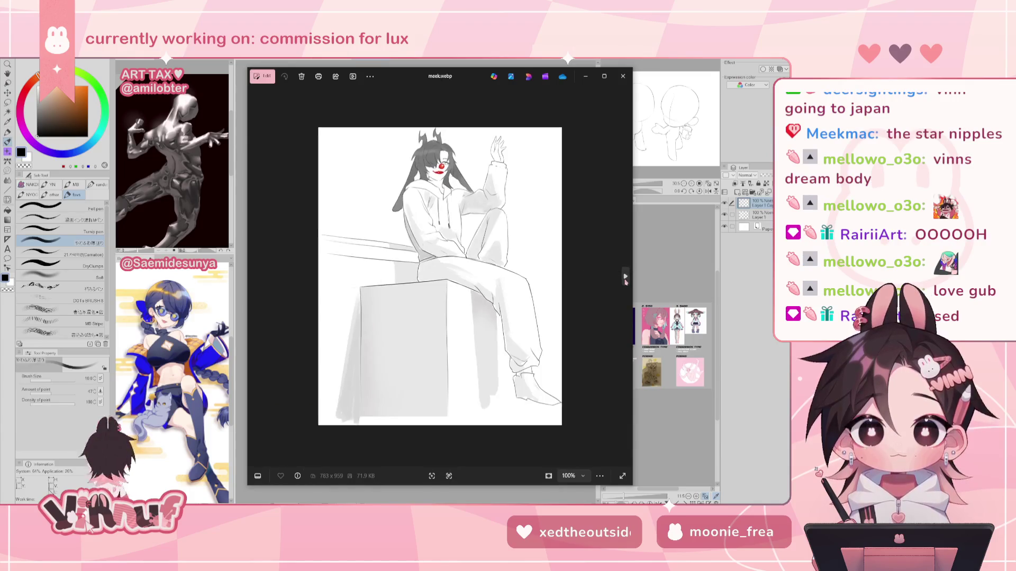
# Step: Zoom in on meek.webp's head and horns, then its face and hoodie
pyautogui.scroll(4, 445, 180)
pyautogui.moveTo(445, 180); pyautogui.dragTo(450, 333)
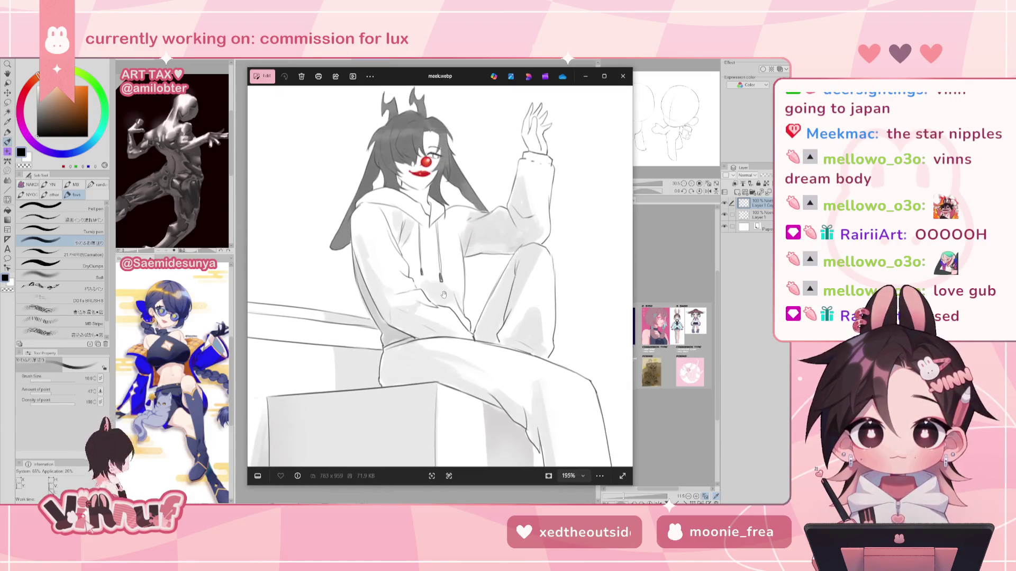
pyautogui.scroll(2, 450, 334)
pyautogui.scroll(-1, 449, 333)
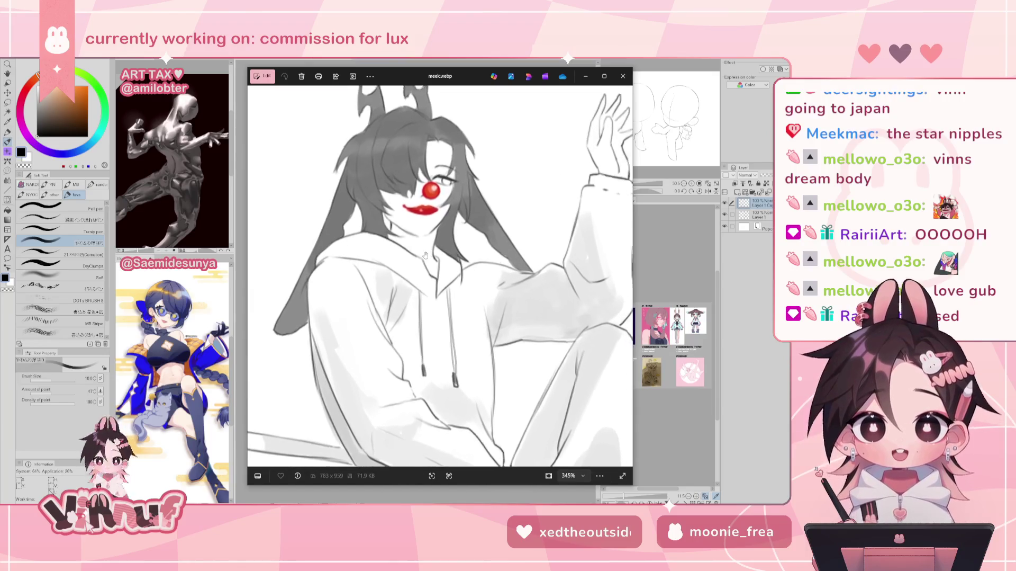
pyautogui.scroll(-2, 424, 332)
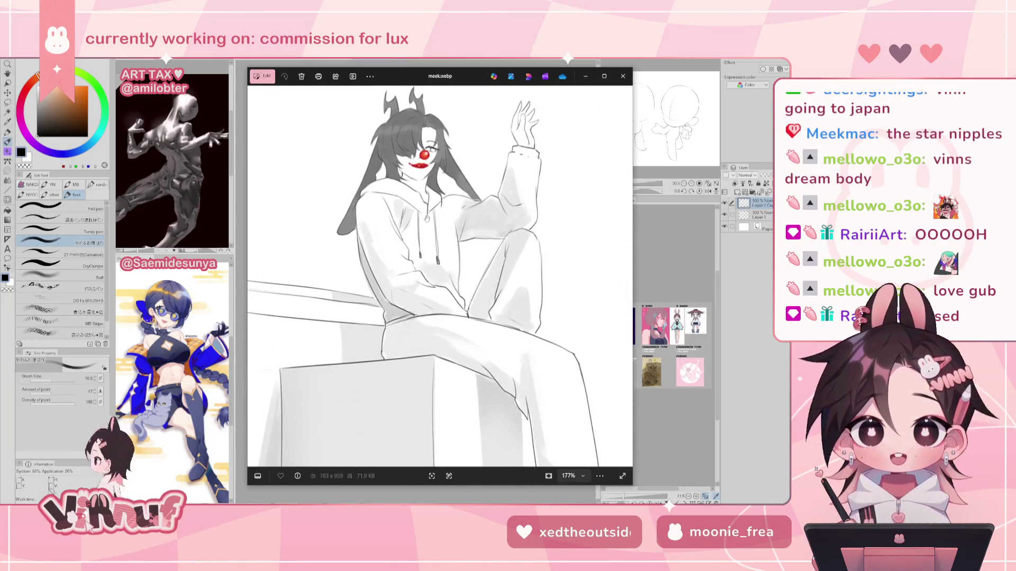
pyautogui.scroll(2, 426, 218)
pyautogui.moveTo(427, 218); pyautogui.dragTo(424, 275)
pyautogui.scroll(2, 419, 200)
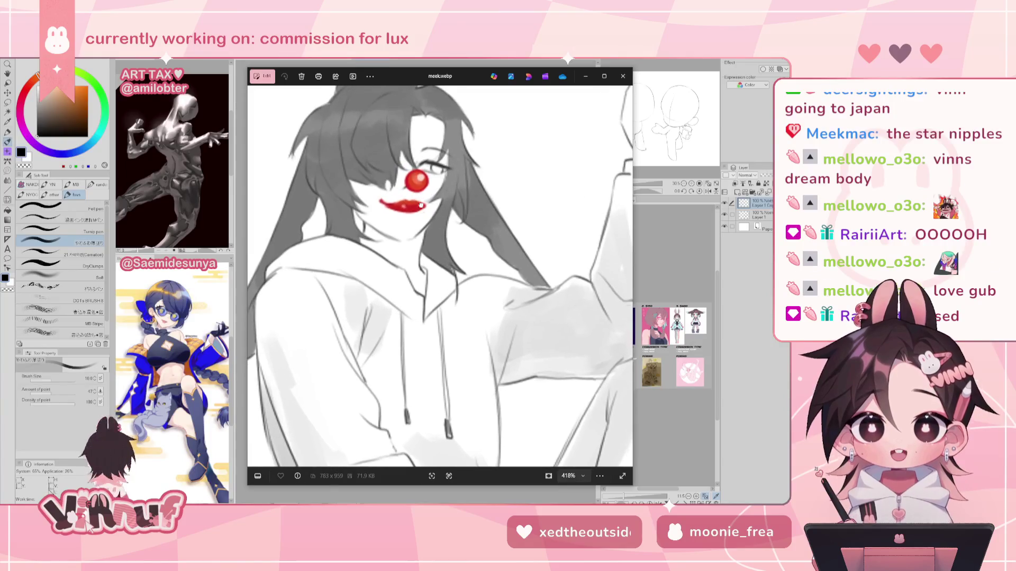
pyautogui.scroll(-1, 420, 199)
pyautogui.scroll(-1, 422, 238)
pyautogui.scroll(-1, 424, 286)
pyautogui.scroll(-1, 426, 327)
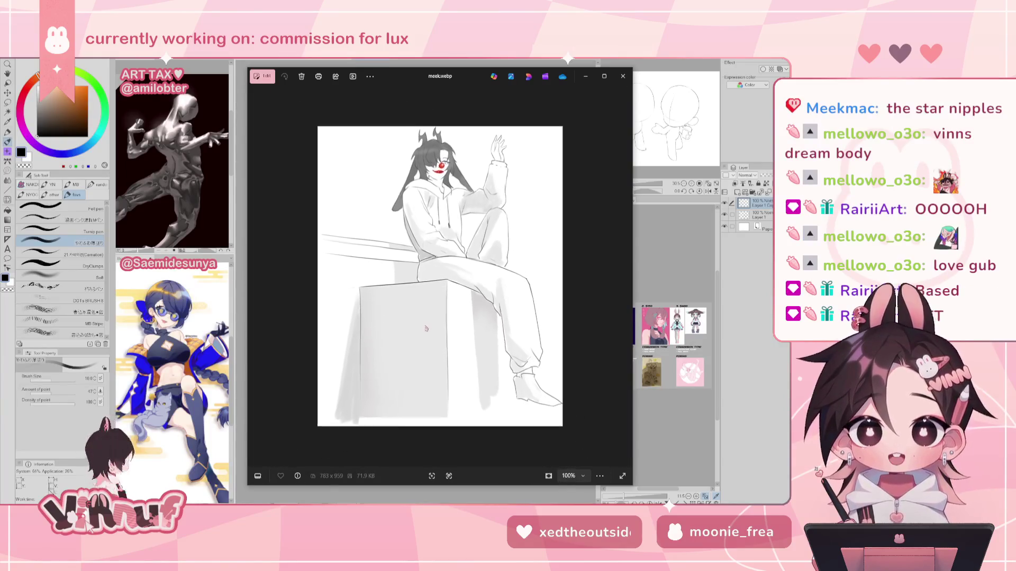
pyautogui.scroll(1, 526, 238)
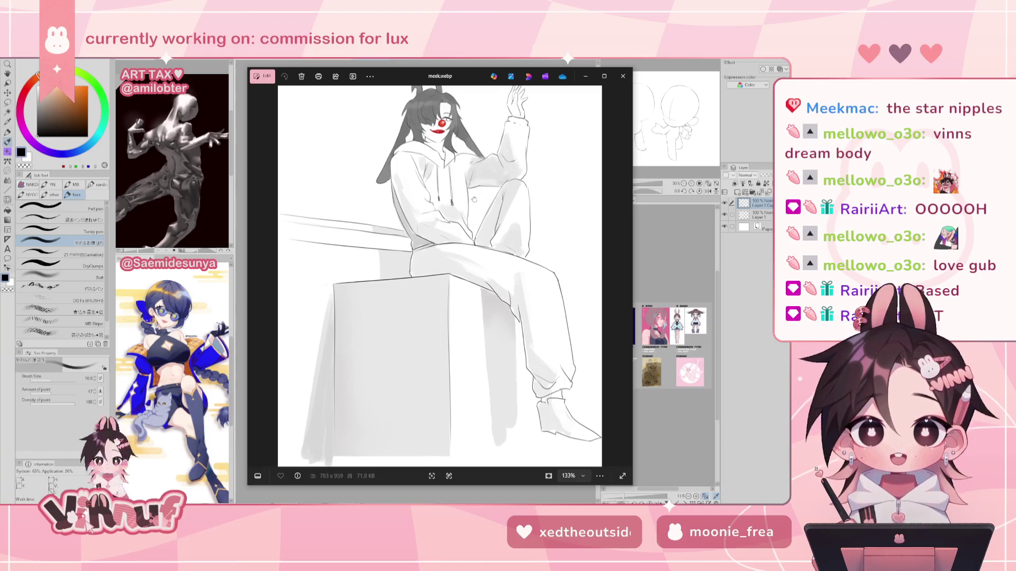
# Step: Close in on the upper body and clown face, zoom back out, then advance to melodline.jpg
pyautogui.moveTo(474, 198); pyautogui.dragTo(471, 241)
pyautogui.scroll(1, 460, 297)
pyautogui.scroll(1, 455, 323)
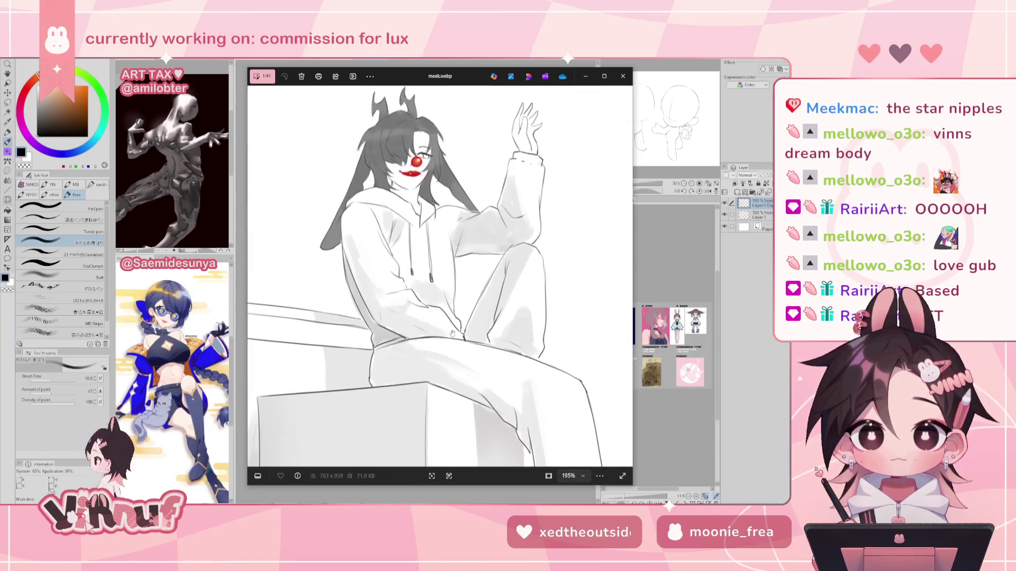
pyautogui.scroll(2, 440, 223)
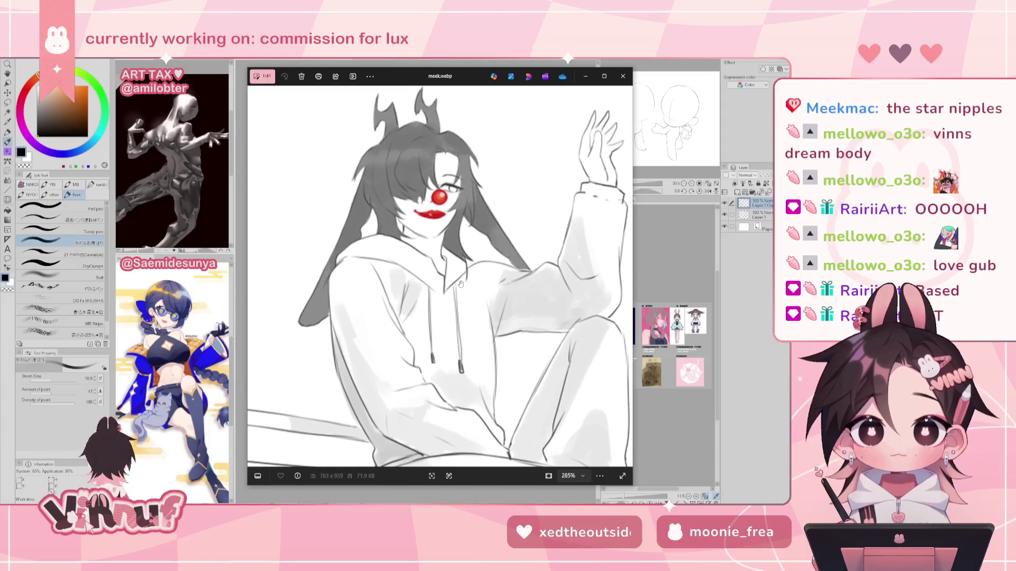
pyautogui.scroll(1, 458, 275)
pyautogui.moveTo(461, 284); pyautogui.dragTo(477, 338)
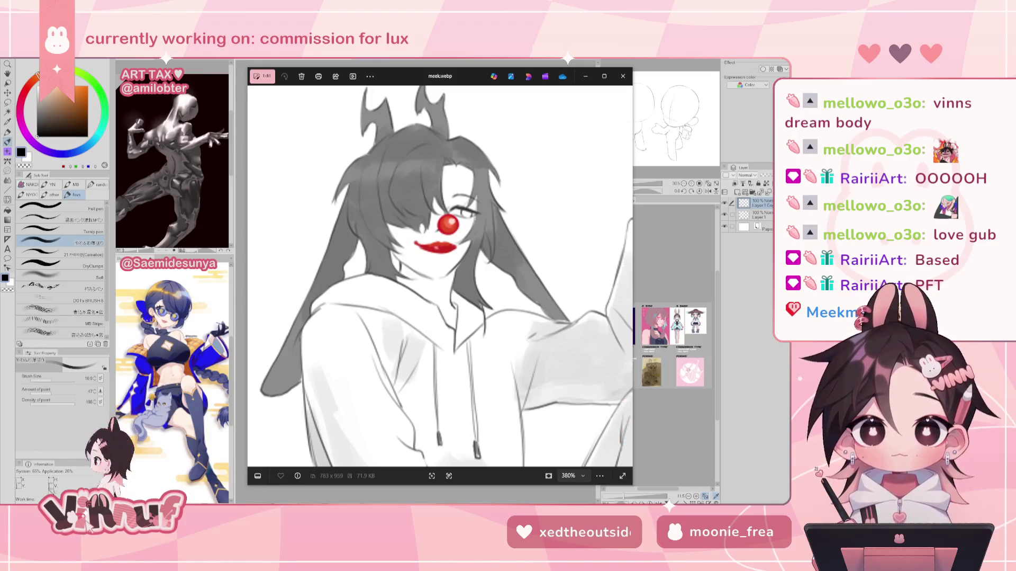
pyautogui.scroll(-5, 475, 336)
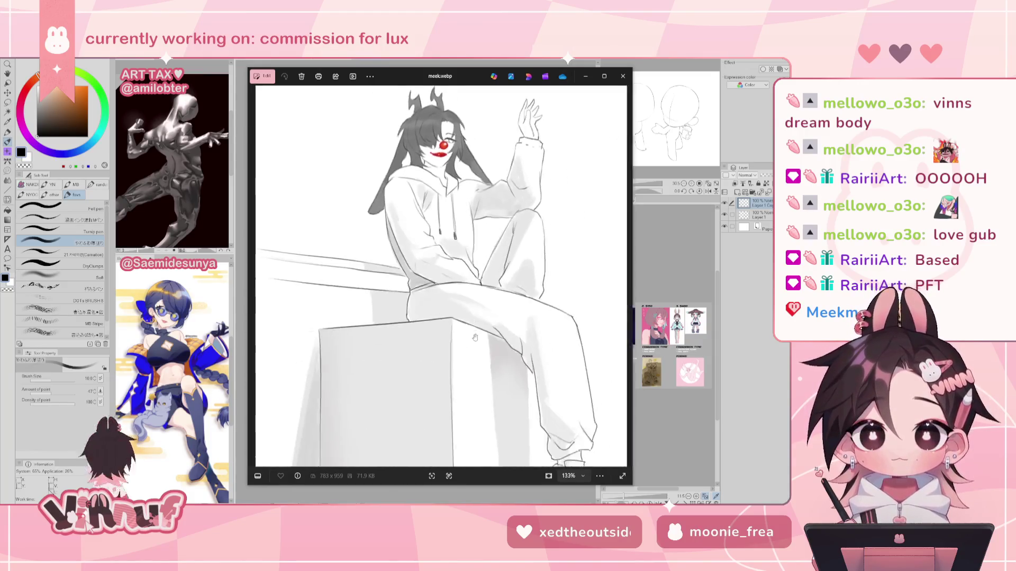
pyautogui.scroll(-3, 475, 336)
pyautogui.click(623, 277)
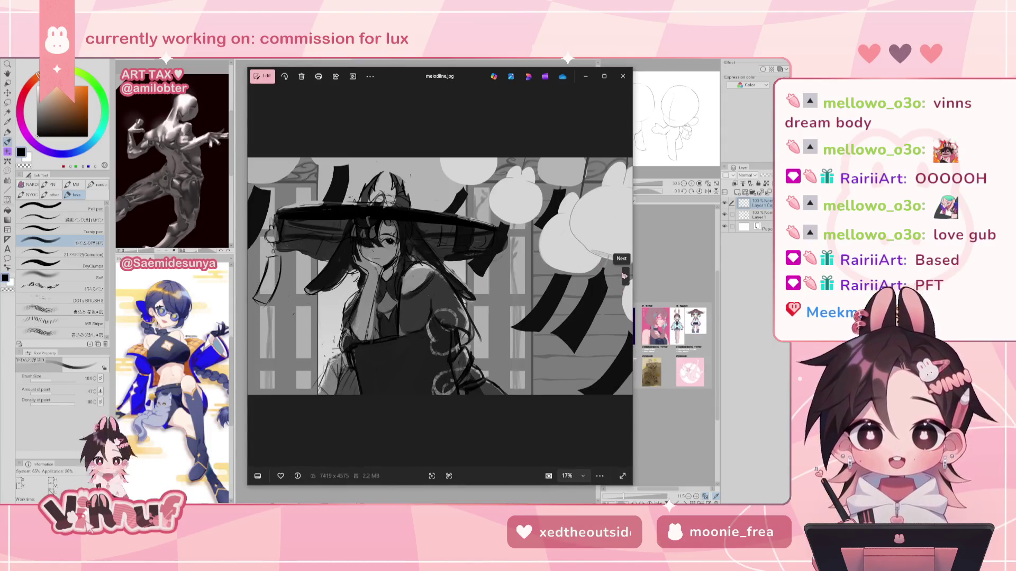
# Step: Page from melodline.jpg to mito.png, zoom in and out on it, then continue to mitzu 1.png
pyautogui.click(624, 275)
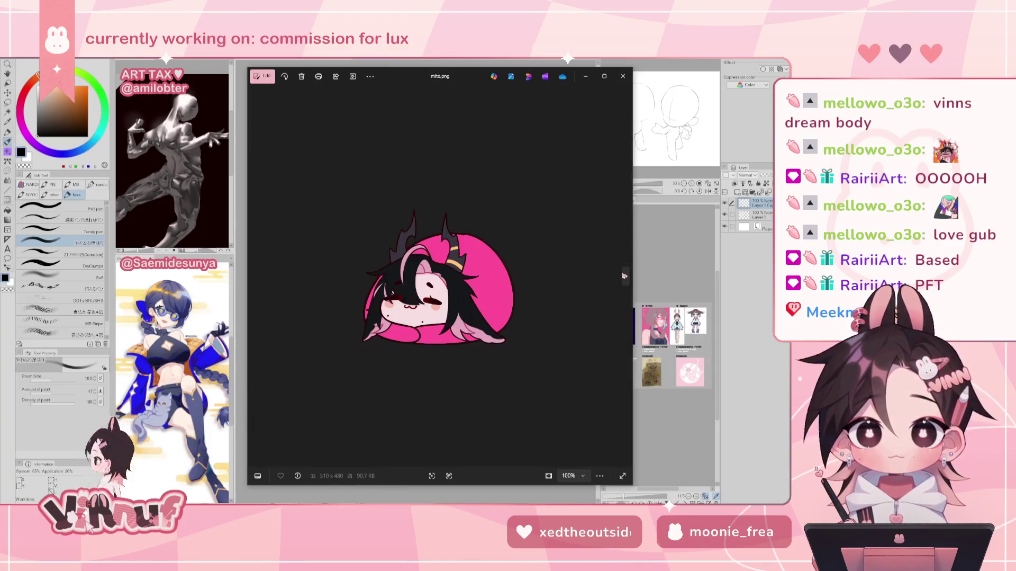
pyautogui.scroll(3, 428, 286)
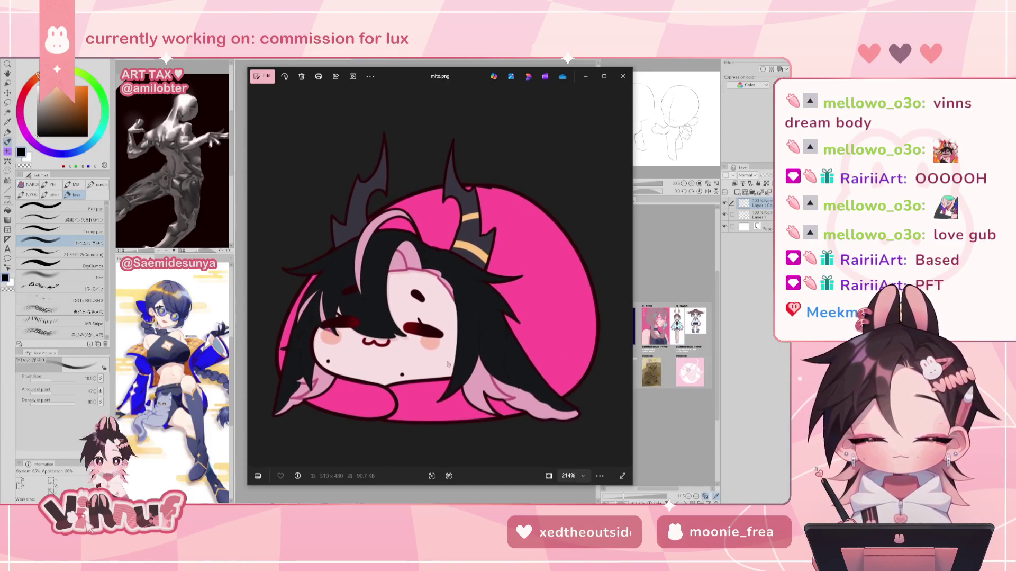
pyautogui.scroll(-2, 429, 291)
pyautogui.scroll(1, 427, 291)
pyautogui.scroll(1, 418, 290)
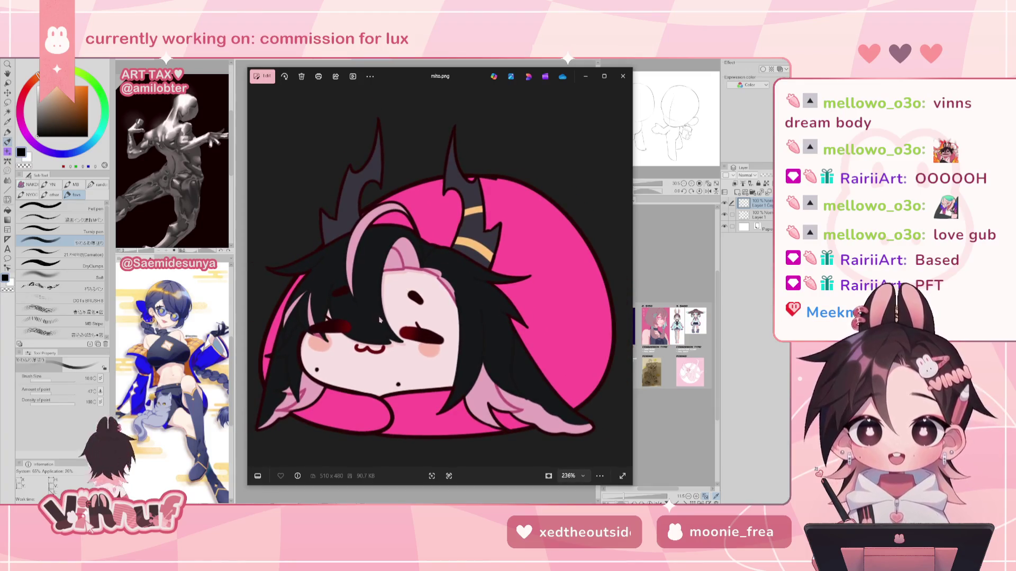
pyautogui.moveTo(625, 276)
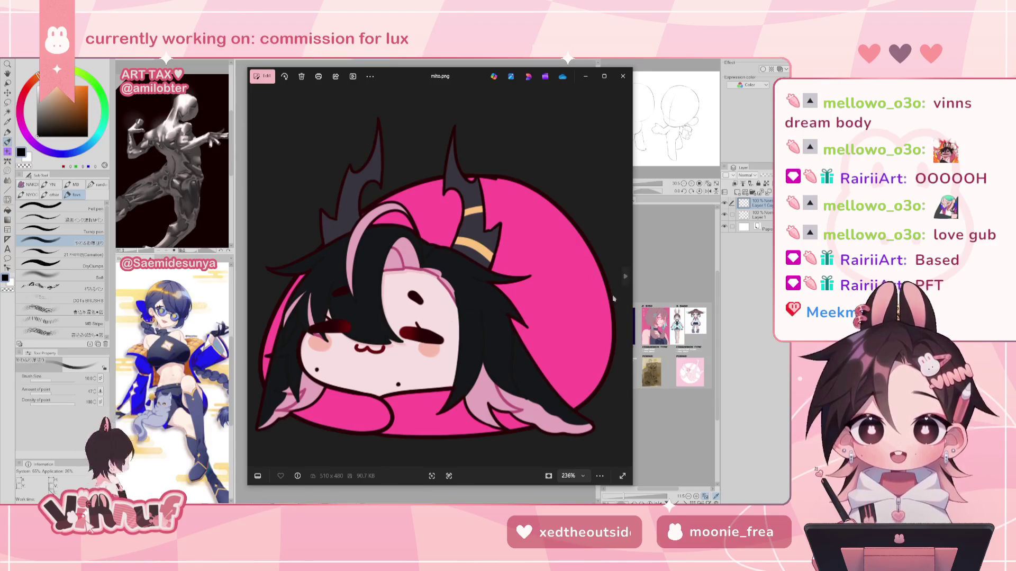
pyautogui.scroll(-2, 468, 289)
pyautogui.scroll(-2, 468, 289)
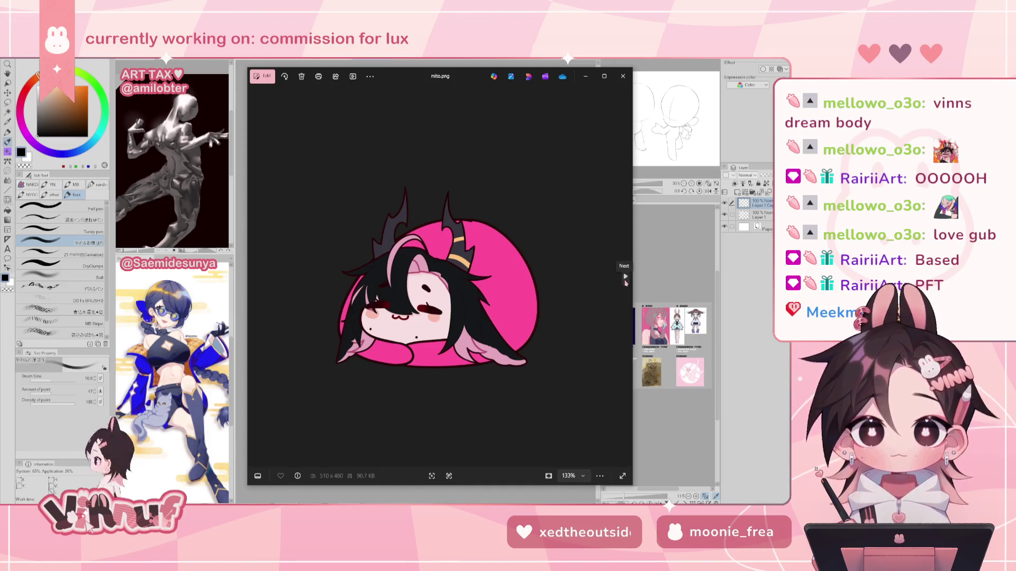
pyautogui.click(625, 276)
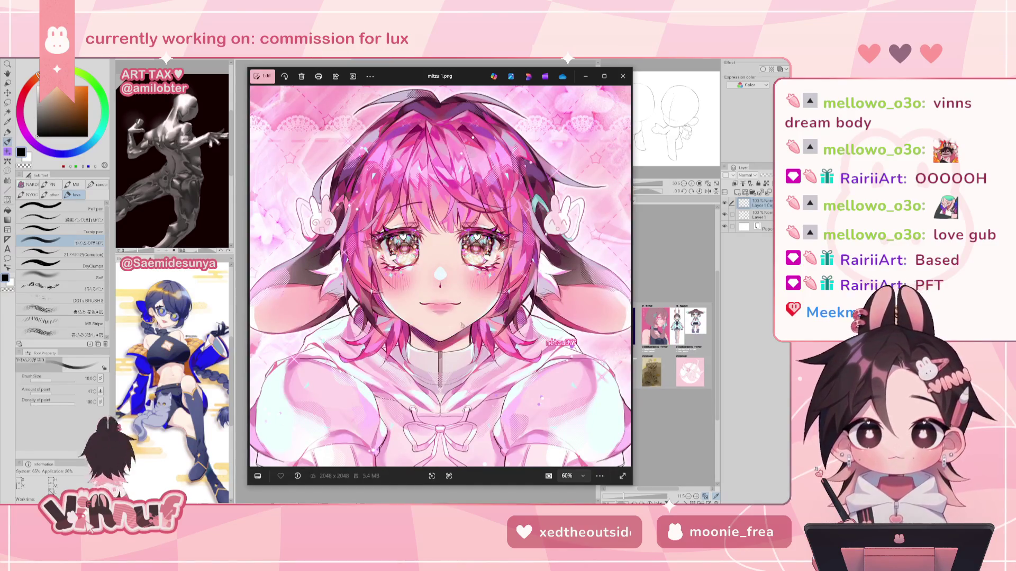
# Step: Zoom in and back out on the mitzu 1.png artwork
pyautogui.scroll(1, 333, 269)
pyautogui.scroll(2, 333, 269)
pyautogui.scroll(2, 333, 269)
pyautogui.scroll(2, 333, 269)
pyautogui.scroll(-1, 333, 269)
pyautogui.scroll(-1, 422, 297)
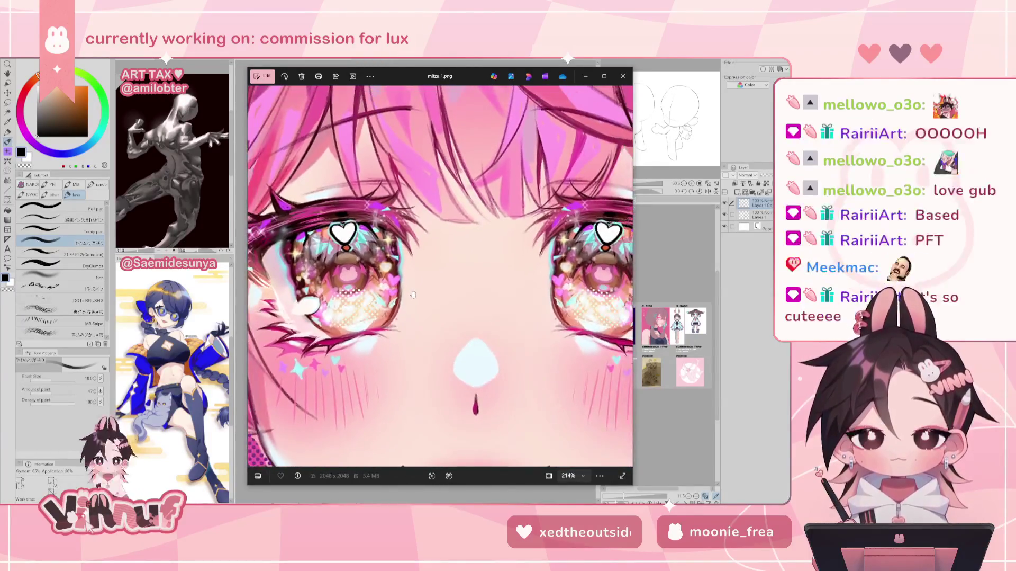
pyautogui.scroll(-1, 422, 297)
pyautogui.scroll(-1, 470, 304)
pyautogui.scroll(-1, 470, 304)
pyautogui.scroll(-1, 470, 304)
pyautogui.scroll(-1, 470, 304)
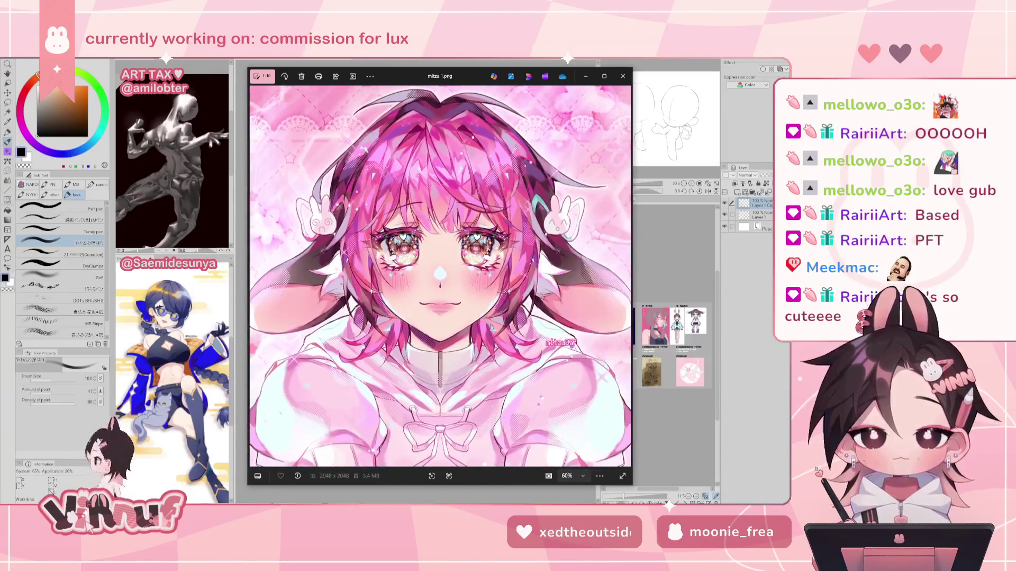
# Step: Advance to the next artwork, zoom in and pan up to the character's face
pyautogui.click(626, 277)
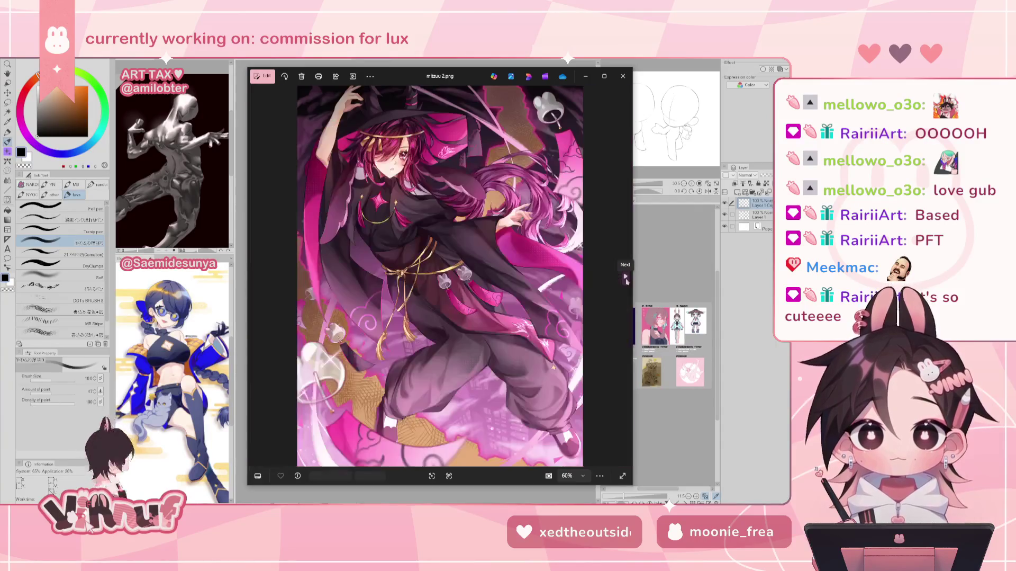
pyautogui.scroll(2, 434, 204)
pyautogui.scroll(3, 423, 221)
pyautogui.scroll(1, 422, 222)
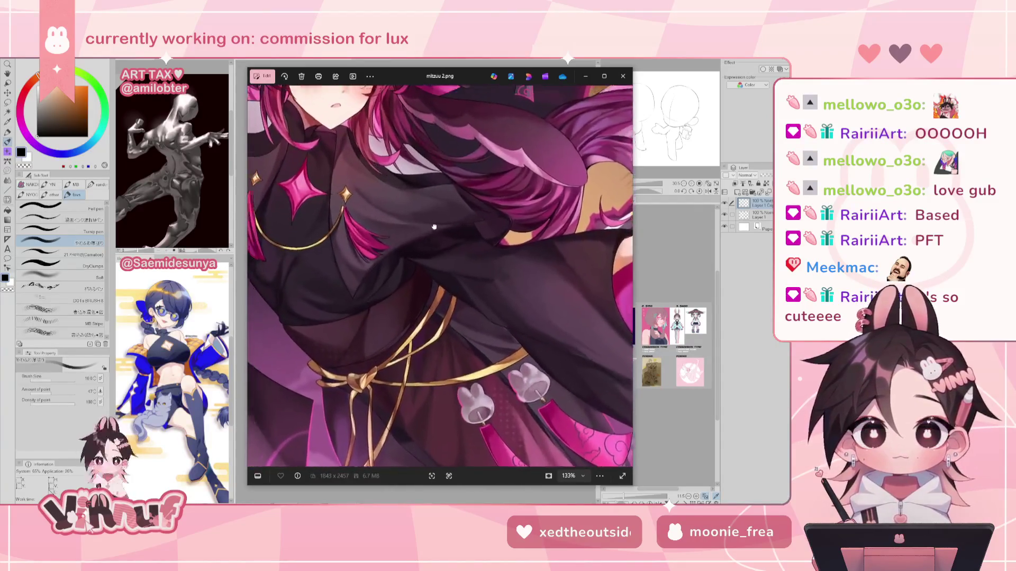
pyautogui.moveTo(423, 222); pyautogui.dragTo(451, 360)
pyautogui.scroll(-2, 447, 360)
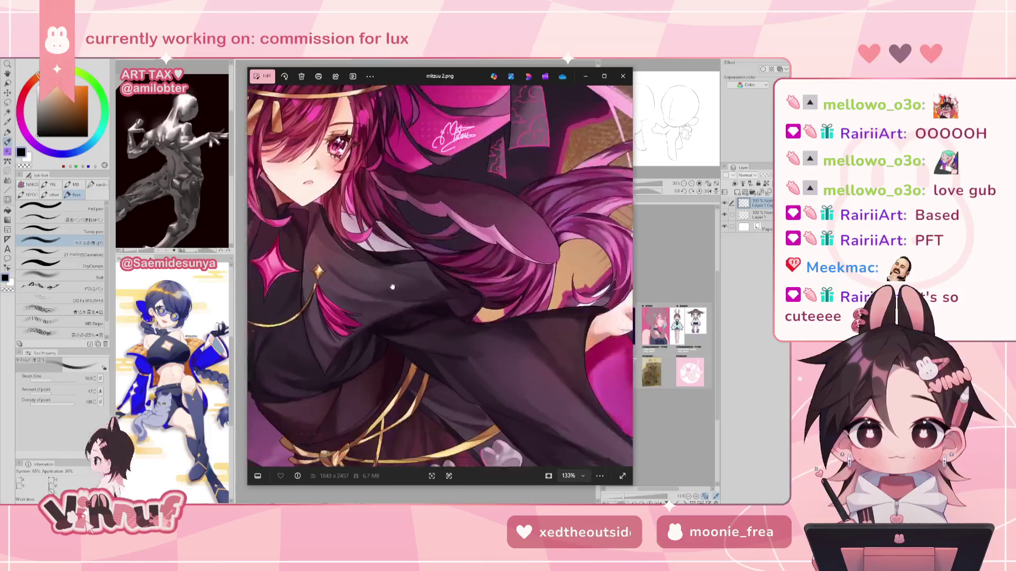
pyautogui.scroll(-3, 464, 289)
pyautogui.scroll(-2, 463, 289)
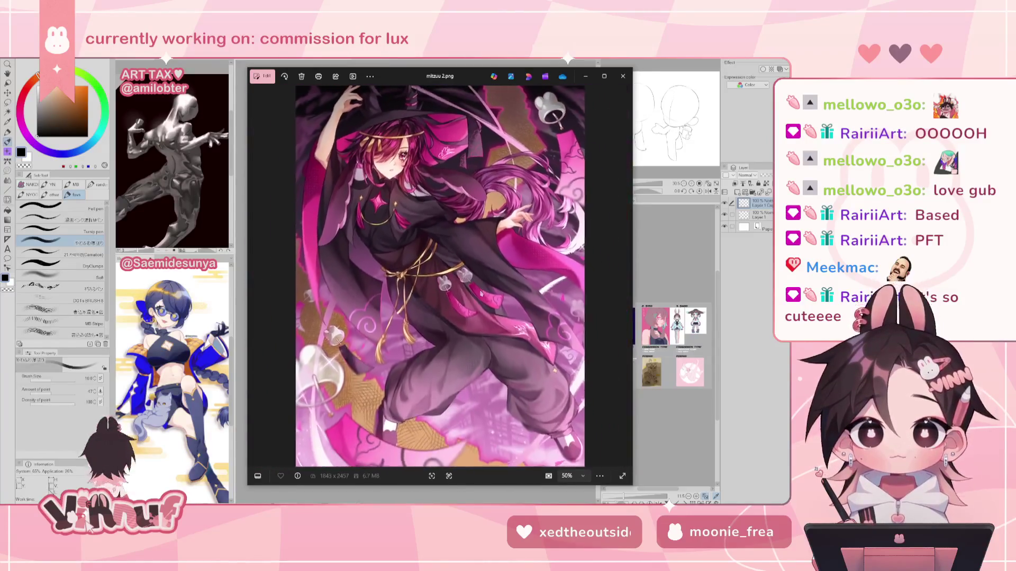
pyautogui.moveTo(609, 252)
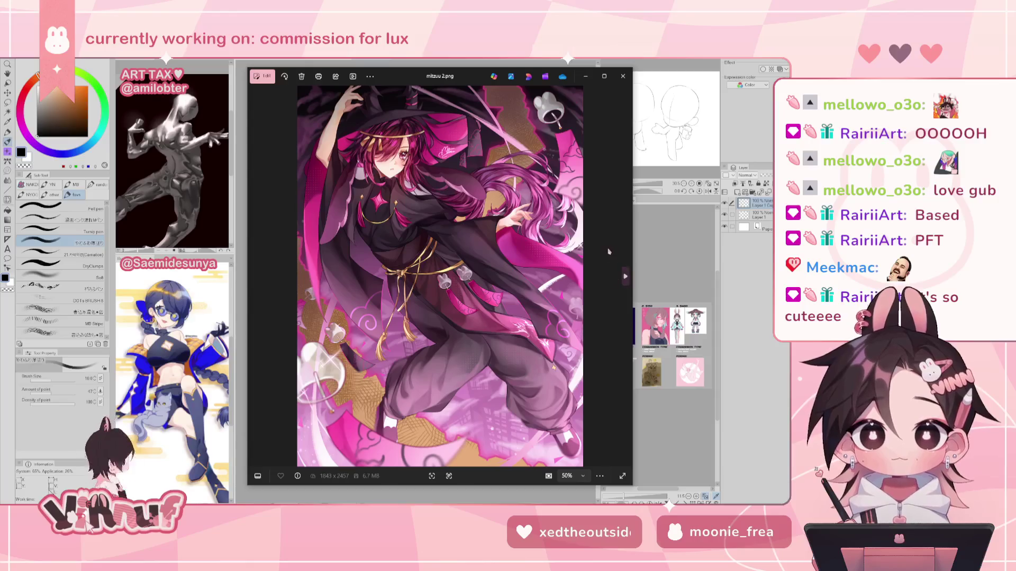
# Step: Compare the close-up pink-haired portrait with the full-body illustration, zoom on it, then move on
pyautogui.click(625, 276)
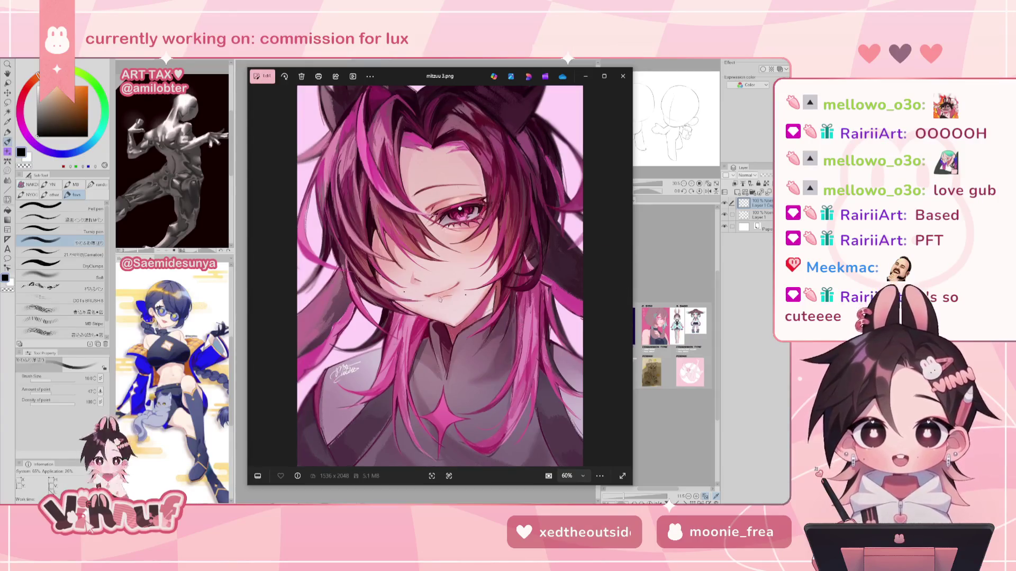
pyautogui.click(257, 277)
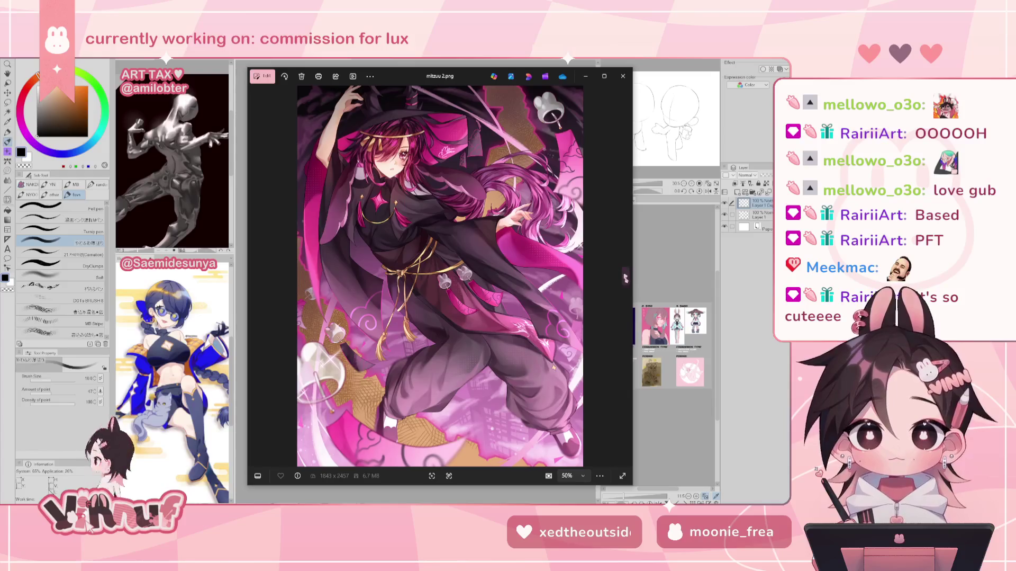
pyautogui.click(625, 276)
pyautogui.scroll(1, 372, 301)
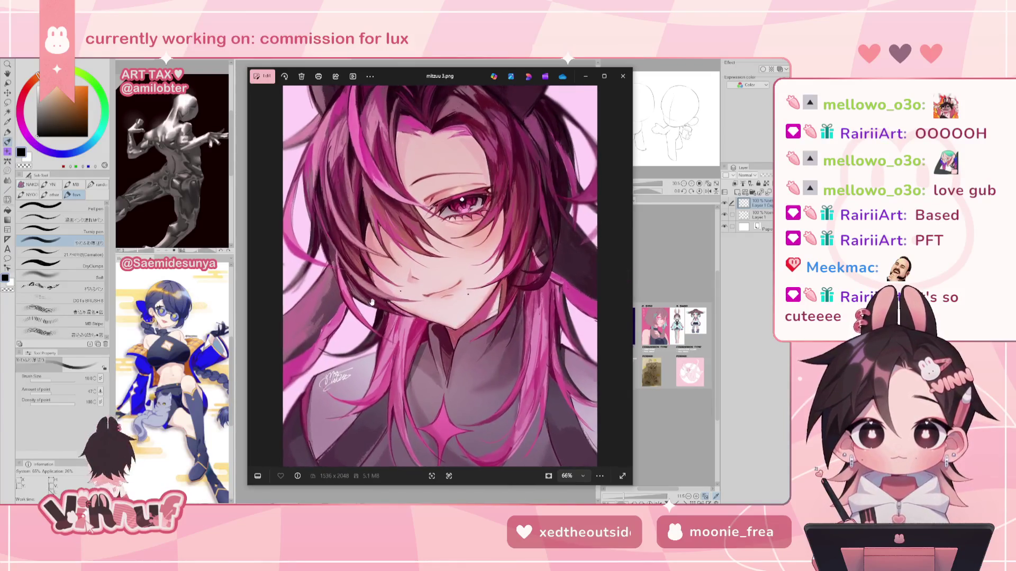
pyautogui.scroll(3, 370, 185)
pyautogui.scroll(3, 408, 217)
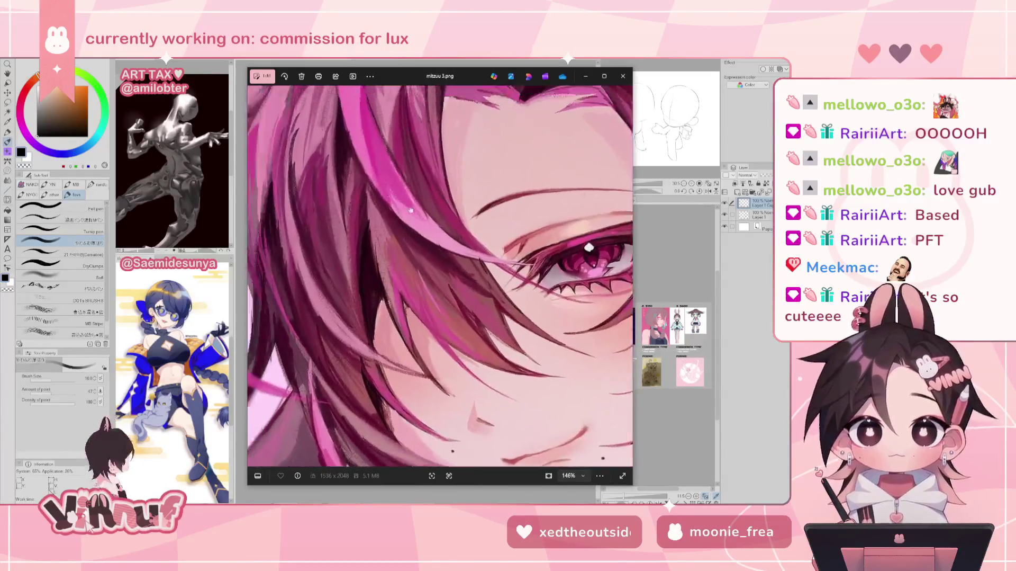
pyautogui.scroll(2, 439, 243)
pyautogui.scroll(-3, 450, 254)
pyautogui.scroll(-3, 466, 238)
pyautogui.scroll(-2, 503, 212)
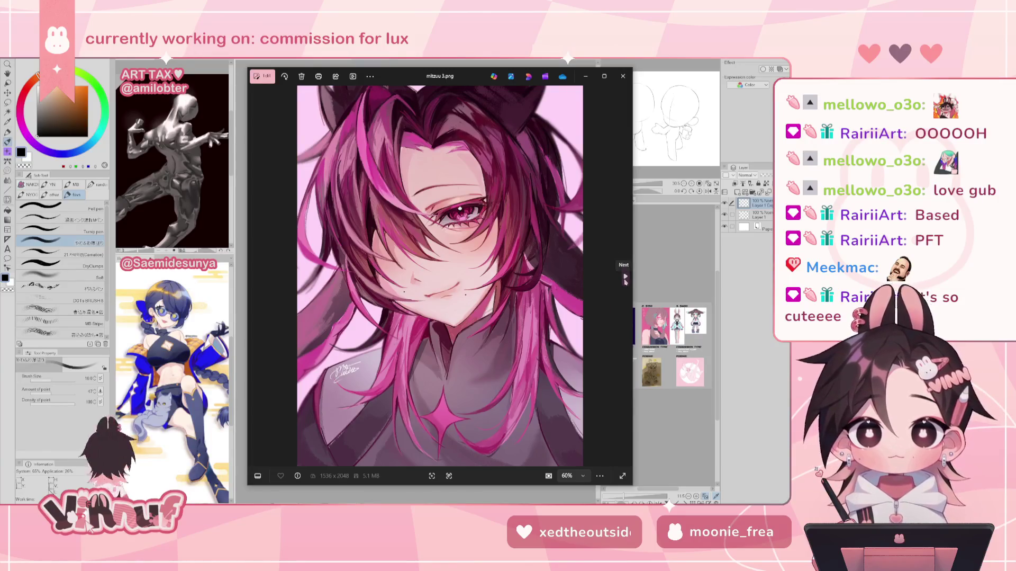
pyautogui.click(625, 277)
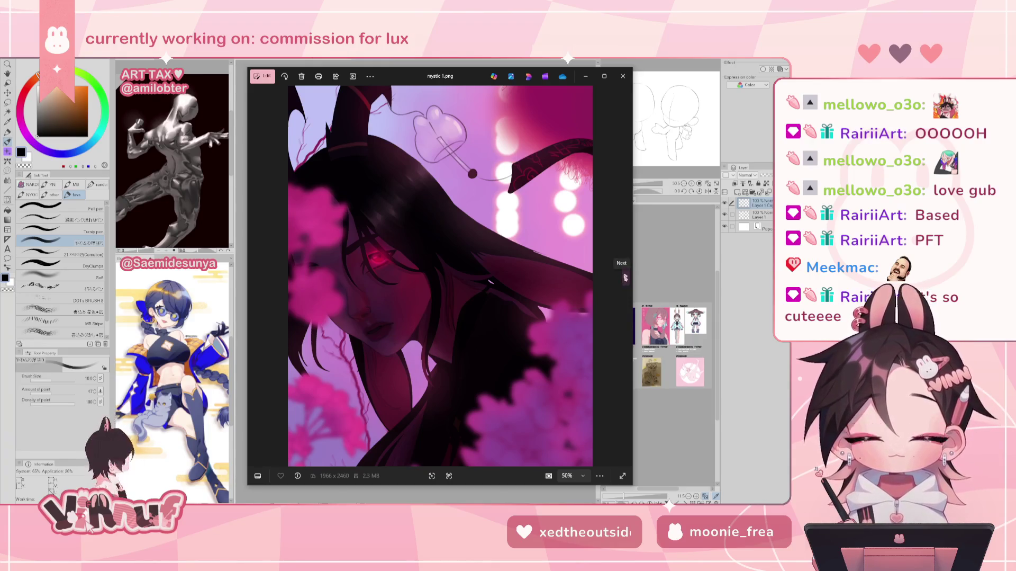
# Step: Page past the birthday sketch and the rough chibi sketch, zooming briefly, to the noodle-eating painting
pyautogui.click(626, 277)
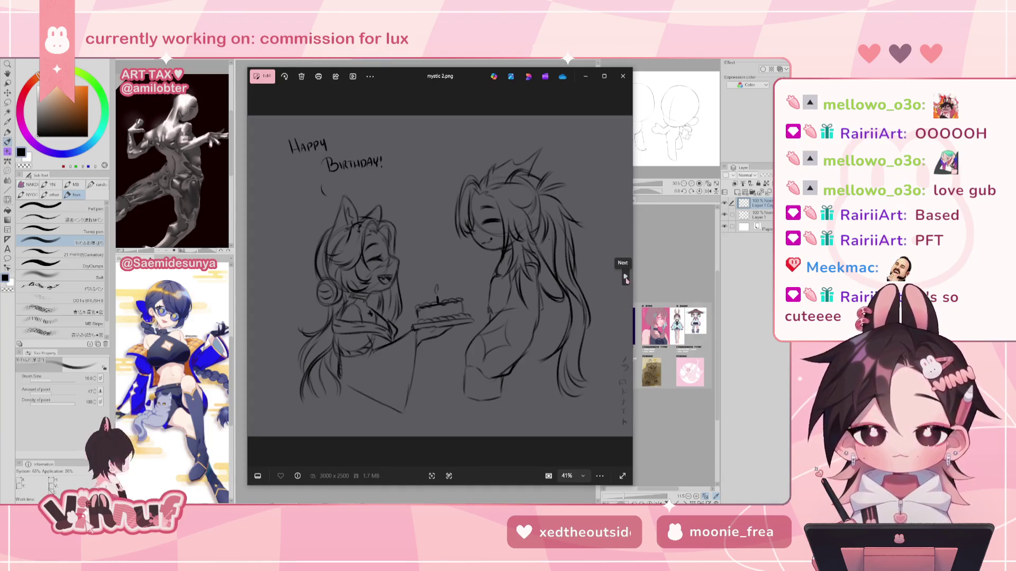
pyautogui.click(626, 277)
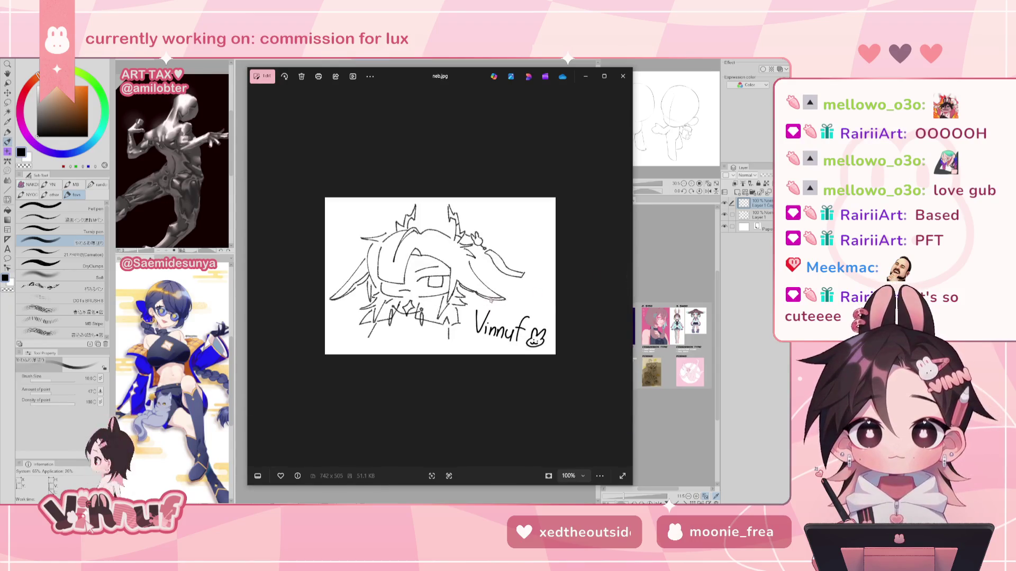
pyautogui.scroll(2, 438, 314)
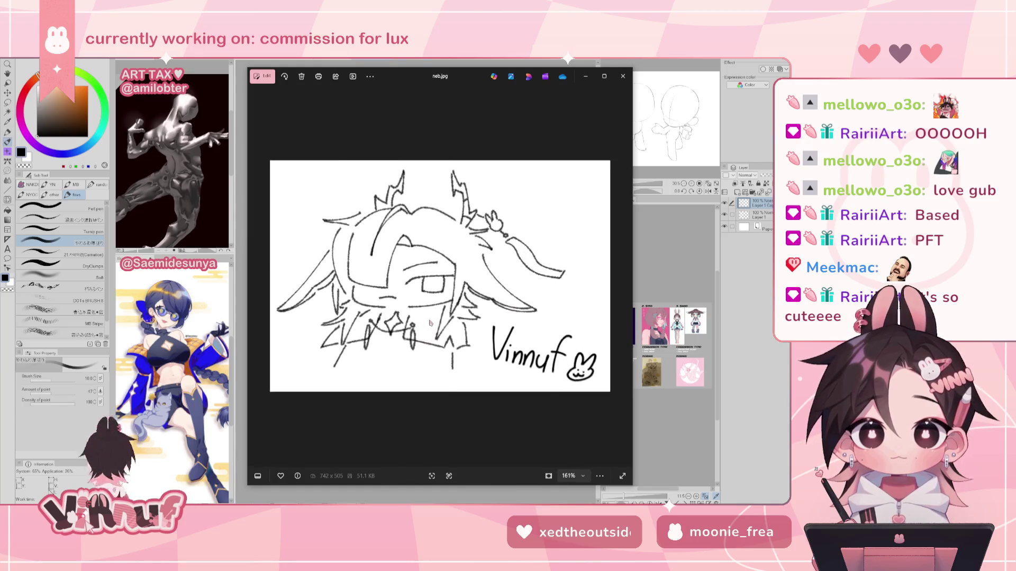
pyautogui.scroll(-2, 429, 323)
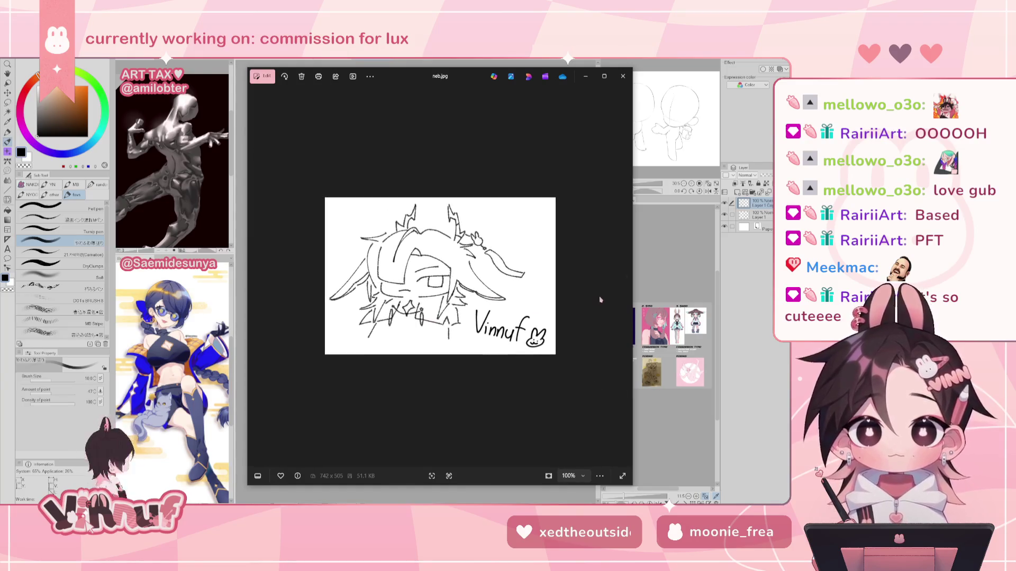
pyautogui.scroll(2, 596, 305)
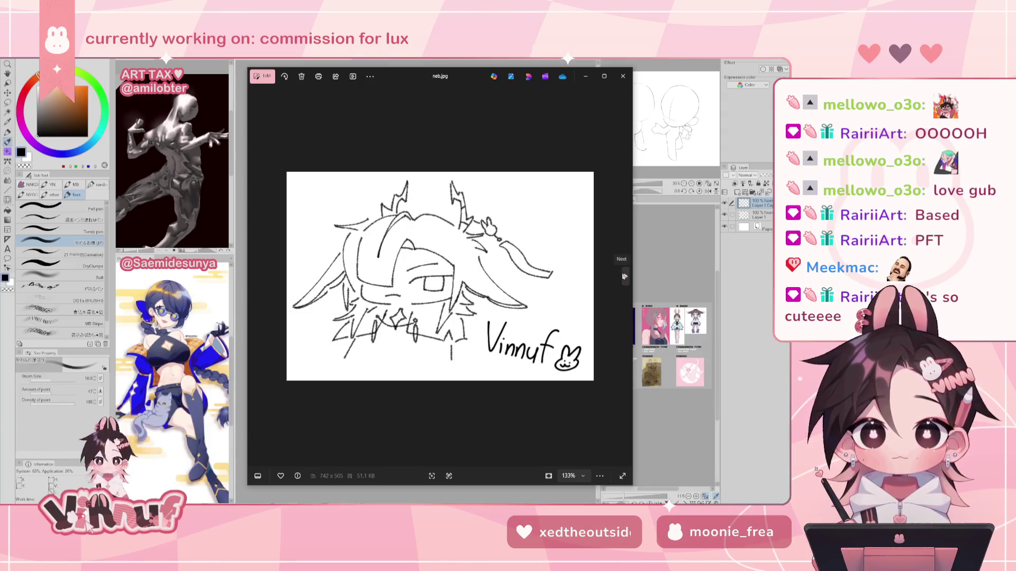
pyautogui.click(624, 276)
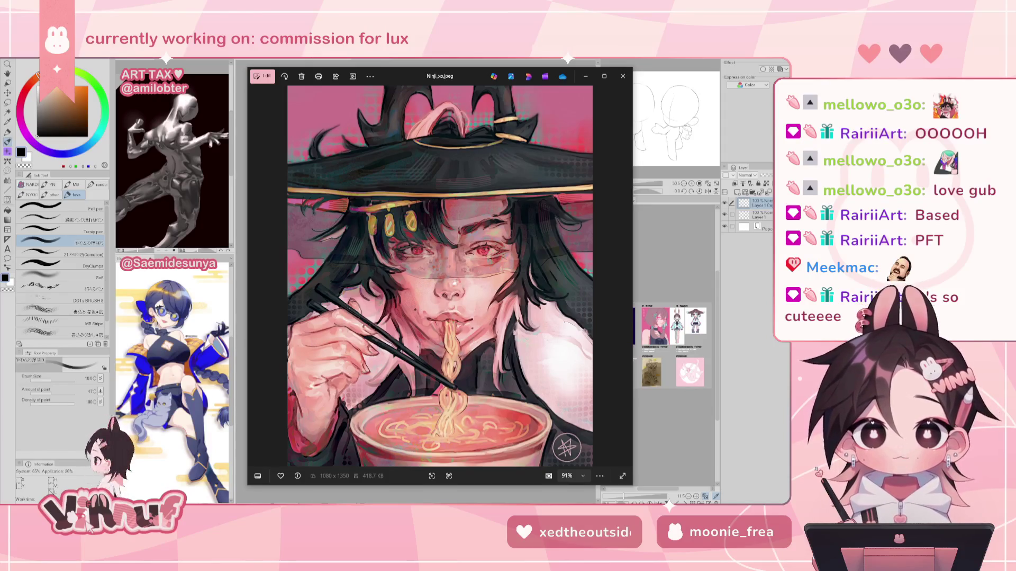
# Step: Open nyacchi.png, the spotted brown chibi bunny, and zoom in and out to inspect it
pyautogui.click(625, 278)
pyautogui.scroll(1, 456, 309)
pyautogui.scroll(3, 456, 310)
pyautogui.scroll(1, 457, 310)
pyautogui.scroll(1, 456, 309)
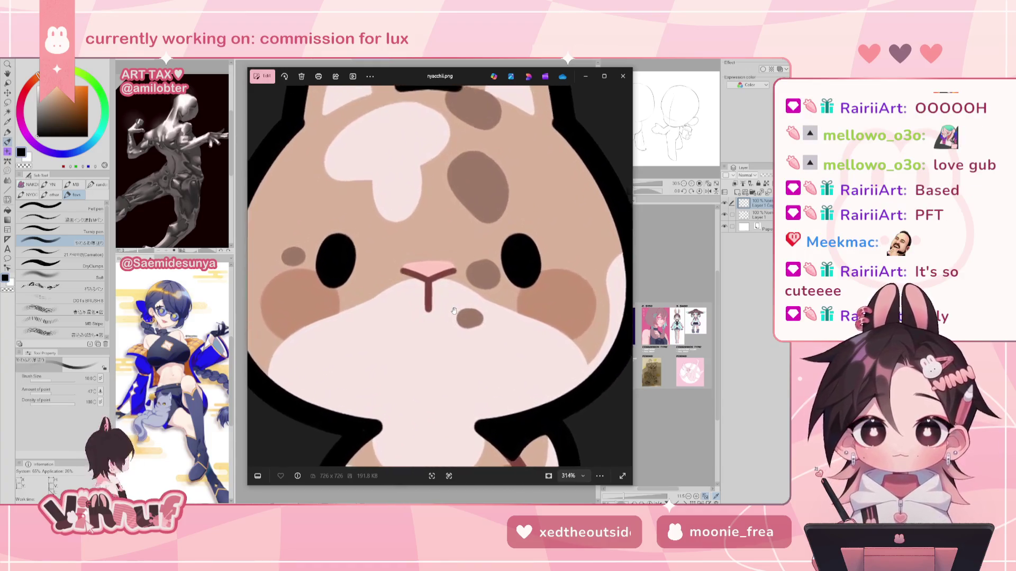
pyautogui.scroll(1, 455, 309)
pyautogui.scroll(1, 455, 309)
pyautogui.scroll(-2, 455, 308)
pyautogui.scroll(-2, 455, 308)
pyautogui.scroll(-1, 455, 307)
pyautogui.scroll(1, 455, 307)
pyautogui.scroll(1, 455, 305)
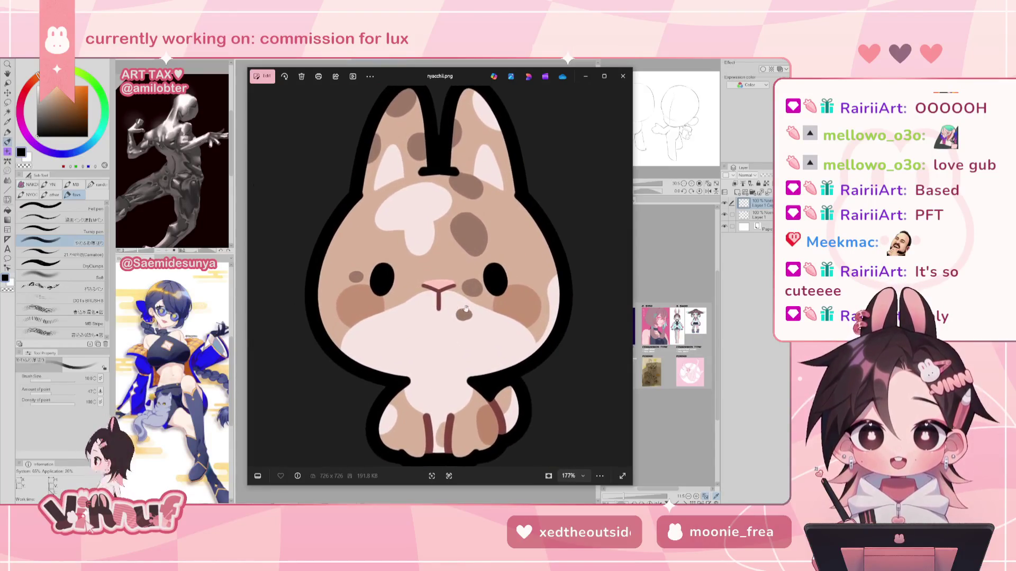
pyautogui.scroll(1, 455, 295)
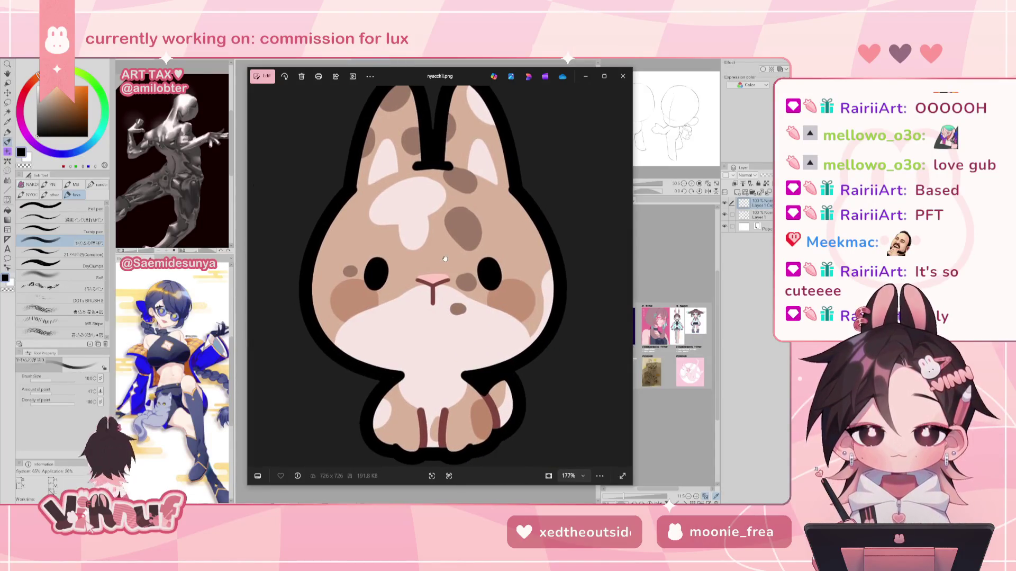
pyautogui.scroll(1, 450, 265)
pyautogui.scroll(-2, 448, 260)
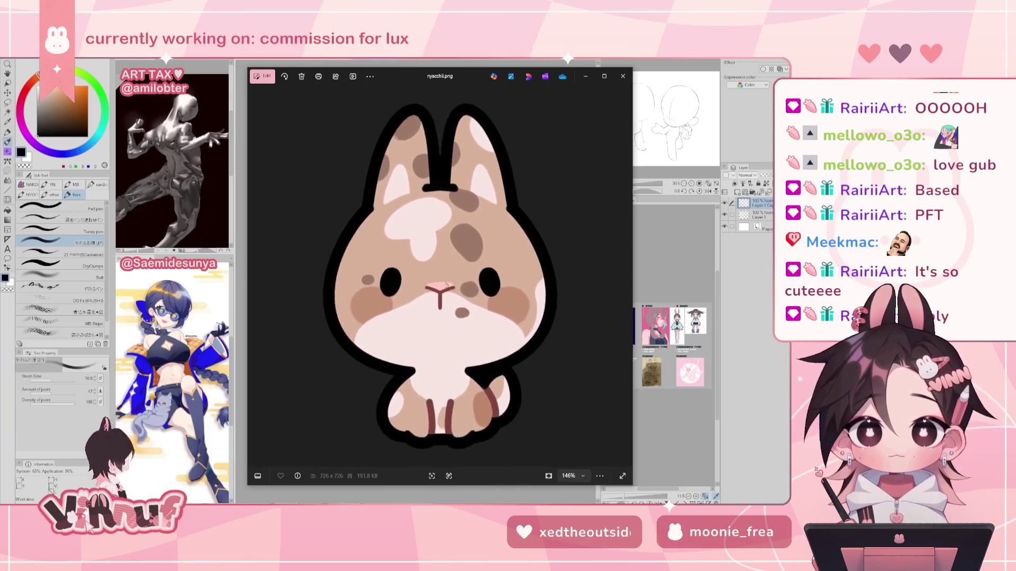
pyautogui.scroll(1, 445, 286)
pyautogui.scroll(-1, 446, 287)
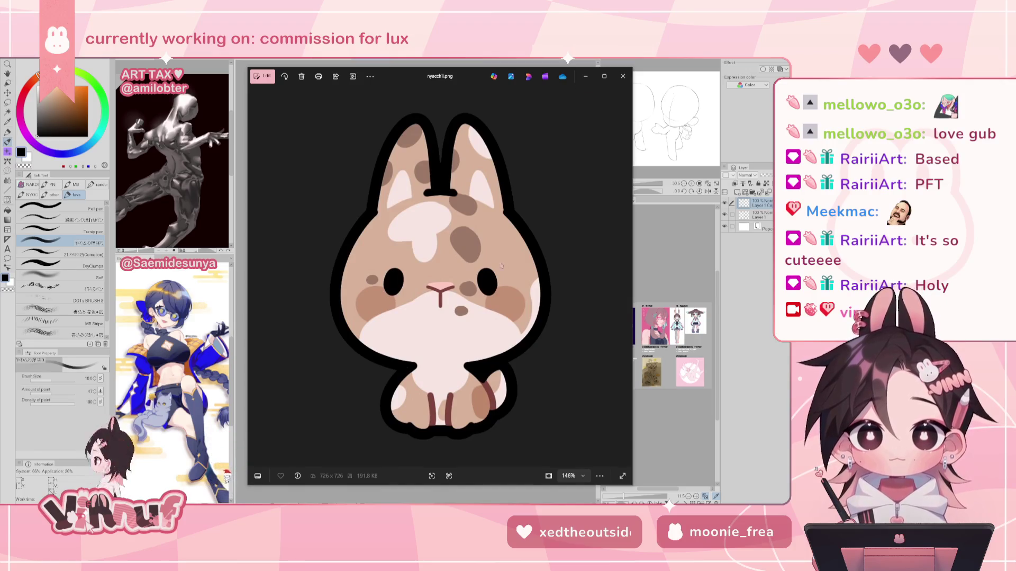
# Step: Page past the kneeling character and pink-background portrait to the big-hat chibi and zoom on it
pyautogui.click(626, 276)
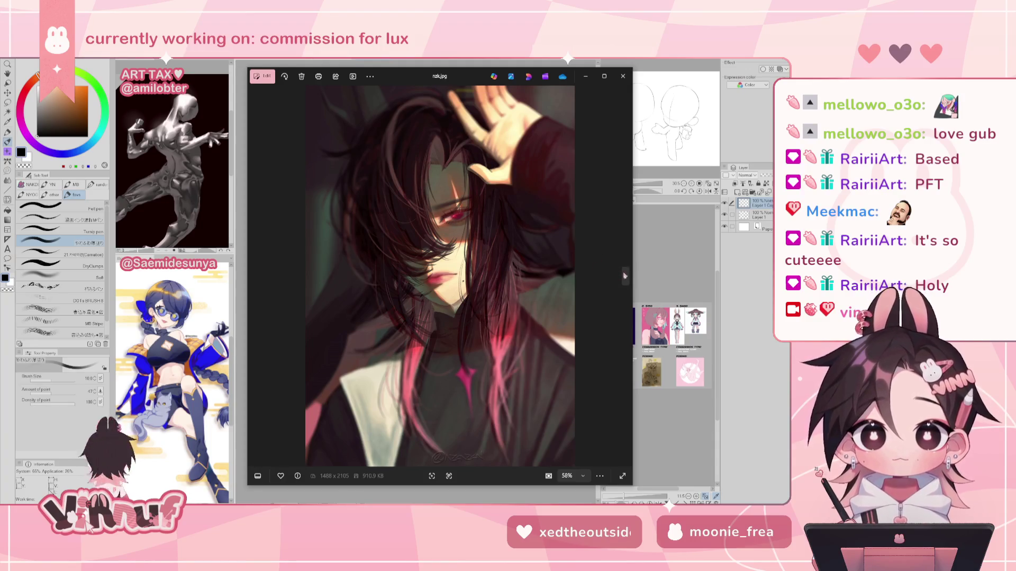
pyautogui.click(626, 276)
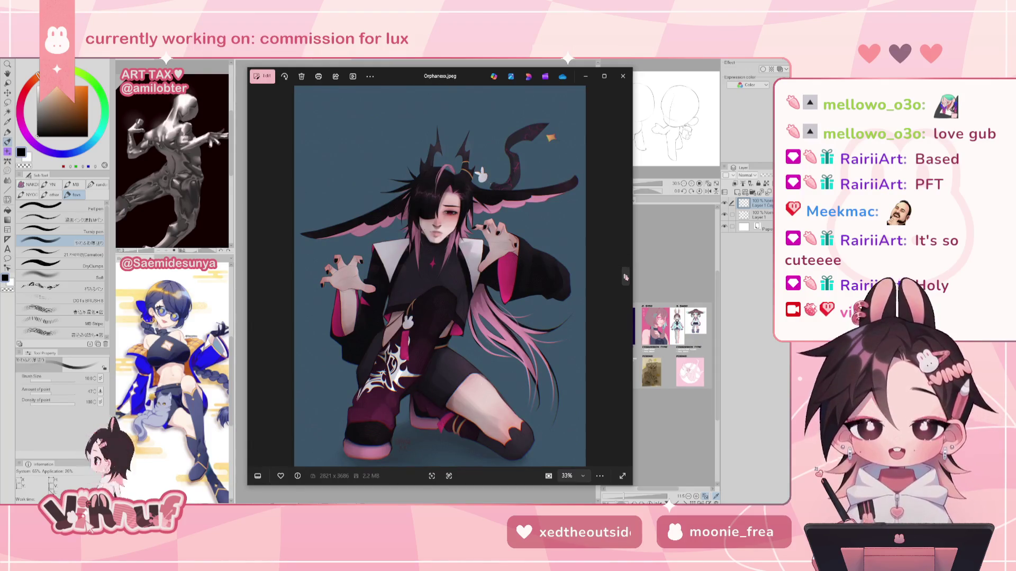
pyautogui.click(626, 276)
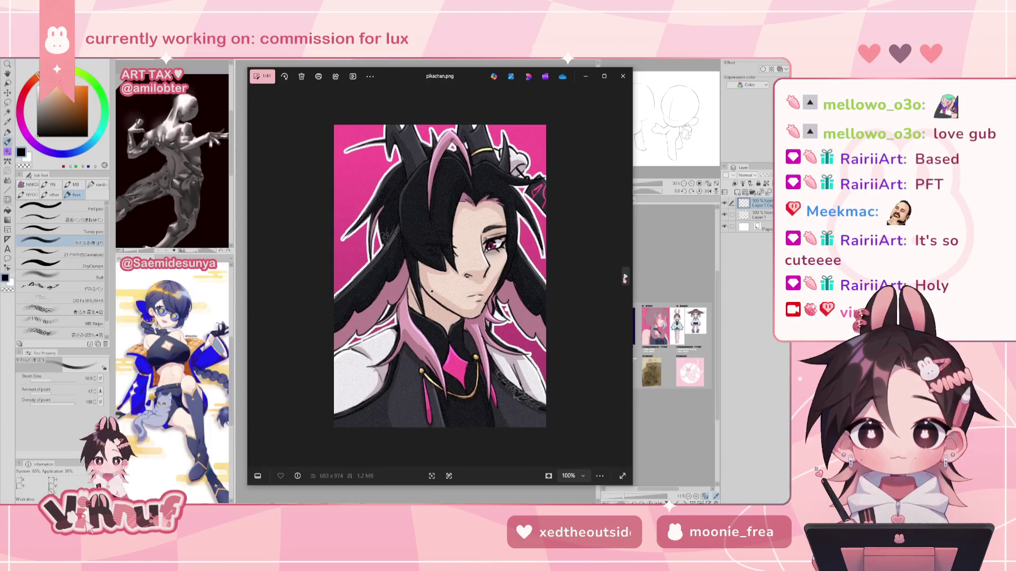
pyautogui.click(625, 277)
pyautogui.scroll(5, 413, 284)
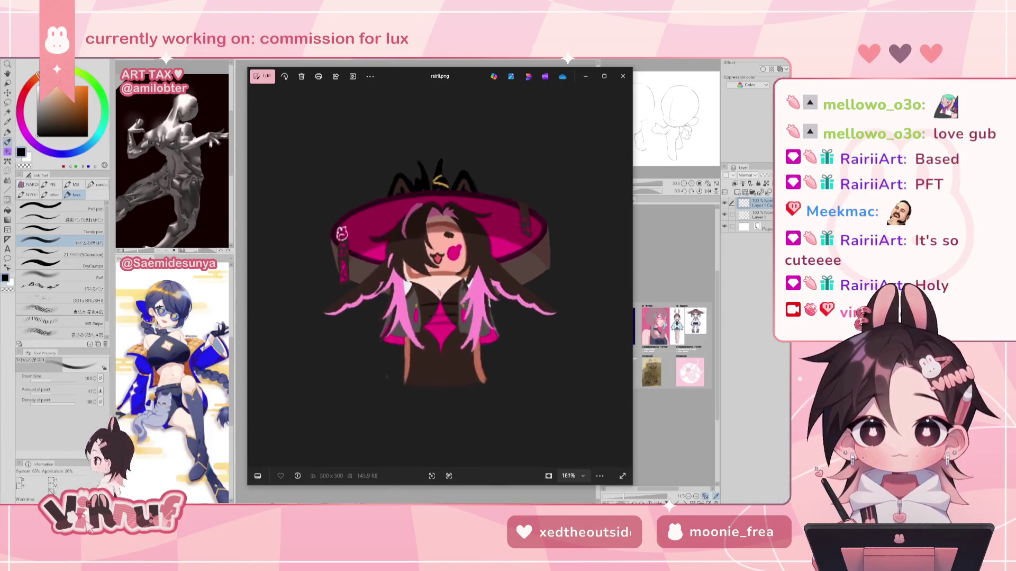
pyautogui.scroll(-3, 432, 287)
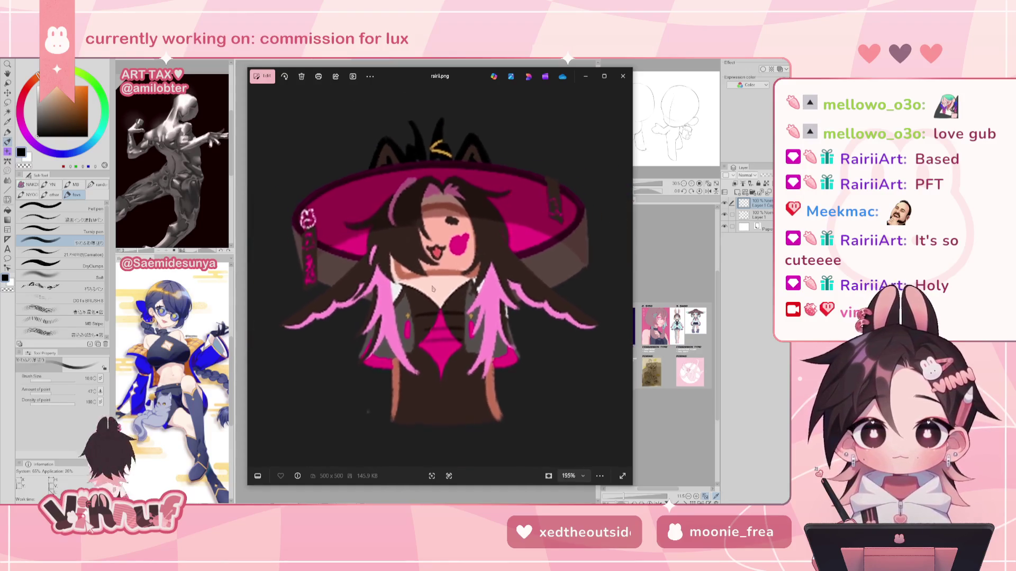
pyautogui.scroll(3, 432, 287)
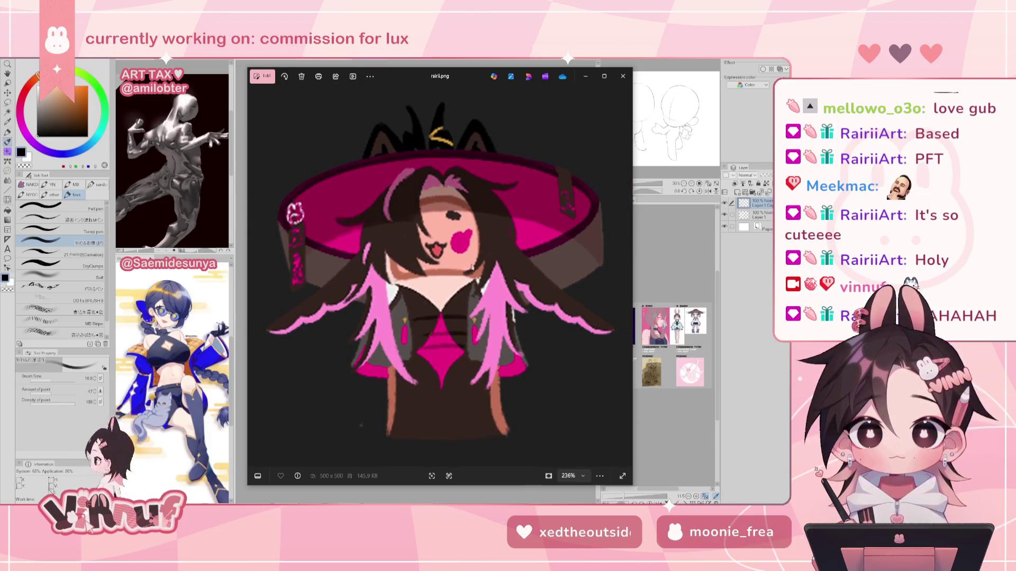
pyautogui.scroll(-1, 462, 275)
pyautogui.scroll(-2, 460, 283)
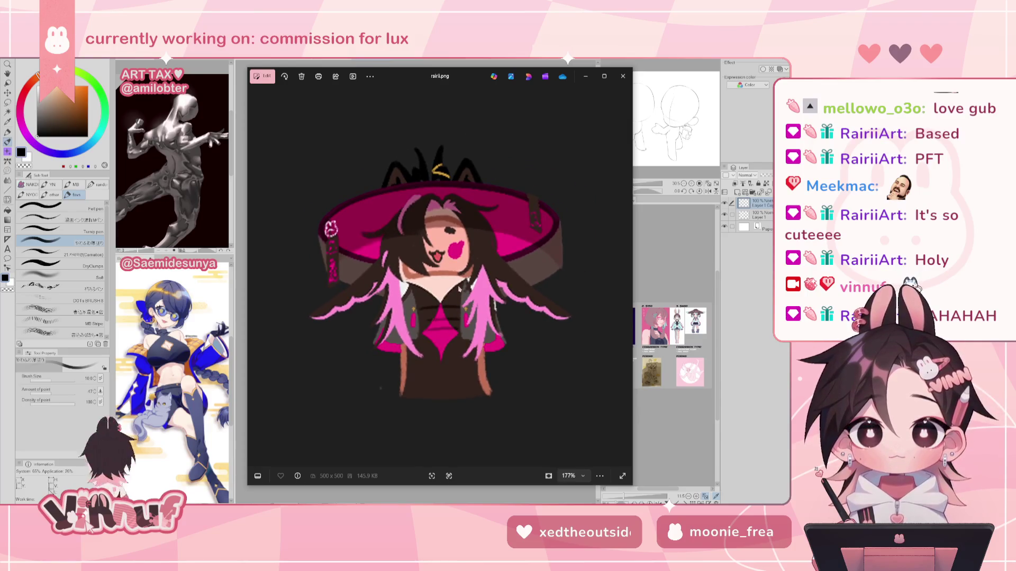
pyautogui.scroll(-2, 459, 284)
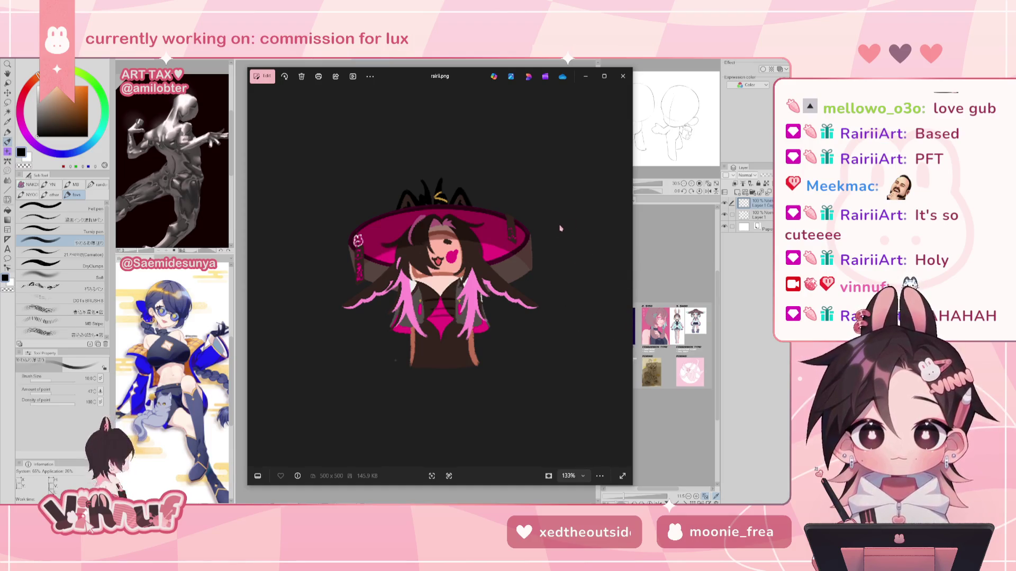
pyautogui.moveTo(625, 277)
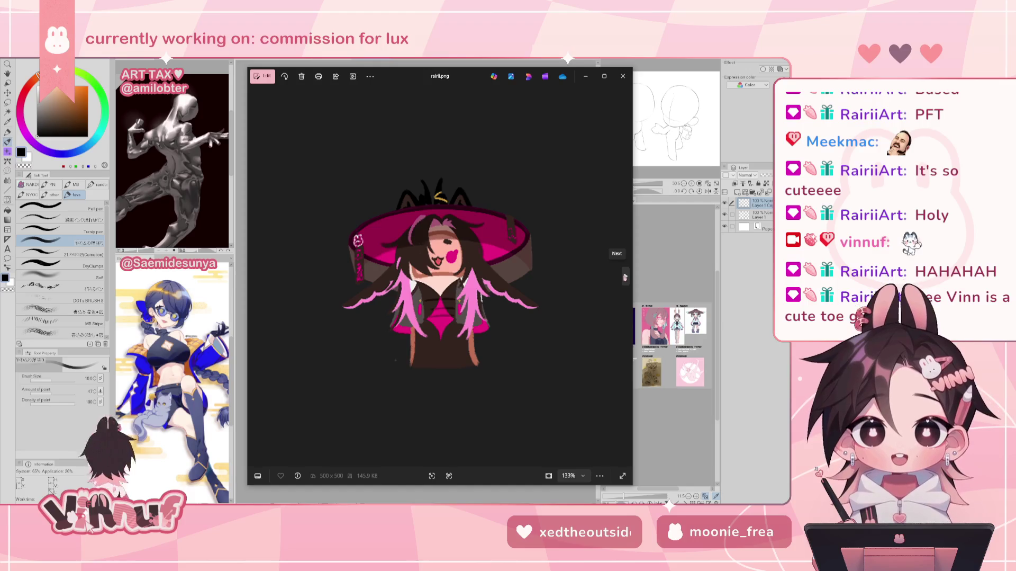
# Step: Advance to the black-and-white sketch, enlarge it and pan around its face
pyautogui.click(626, 276)
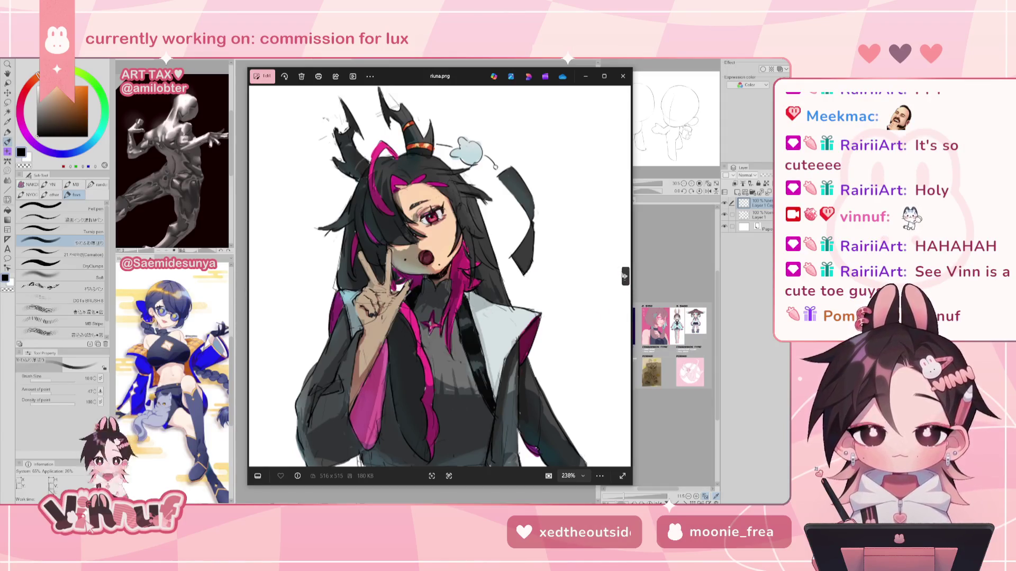
pyautogui.click(625, 276)
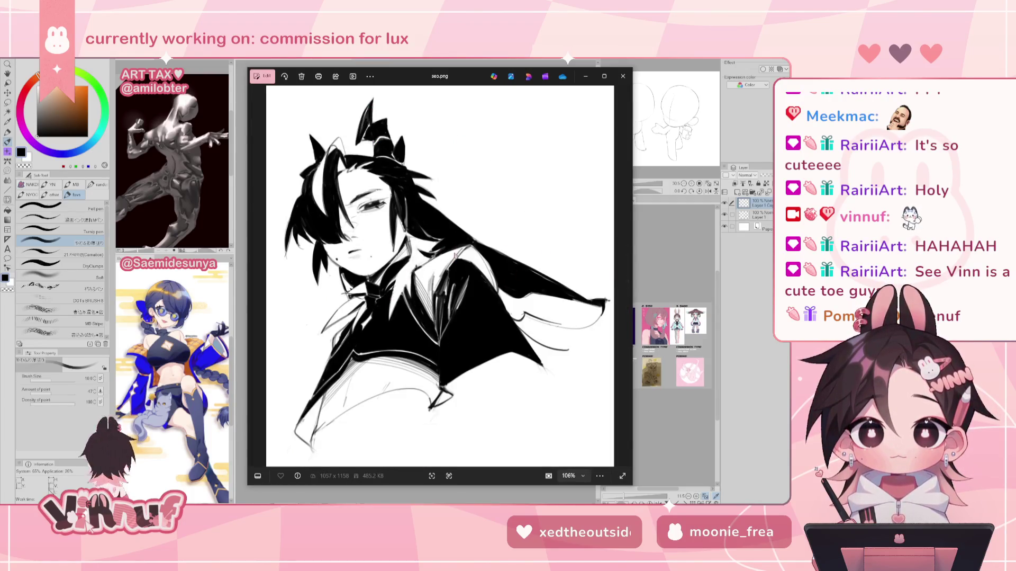
pyautogui.scroll(2, 388, 269)
pyautogui.scroll(2, 388, 269)
pyautogui.moveTo(383, 215)
pyautogui.mouseDown()
pyautogui.moveTo(416, 205)
pyautogui.moveTo(395, 271)
pyautogui.moveTo(449, 227)
pyautogui.mouseUp()
pyautogui.scroll(-2, 556, 275)
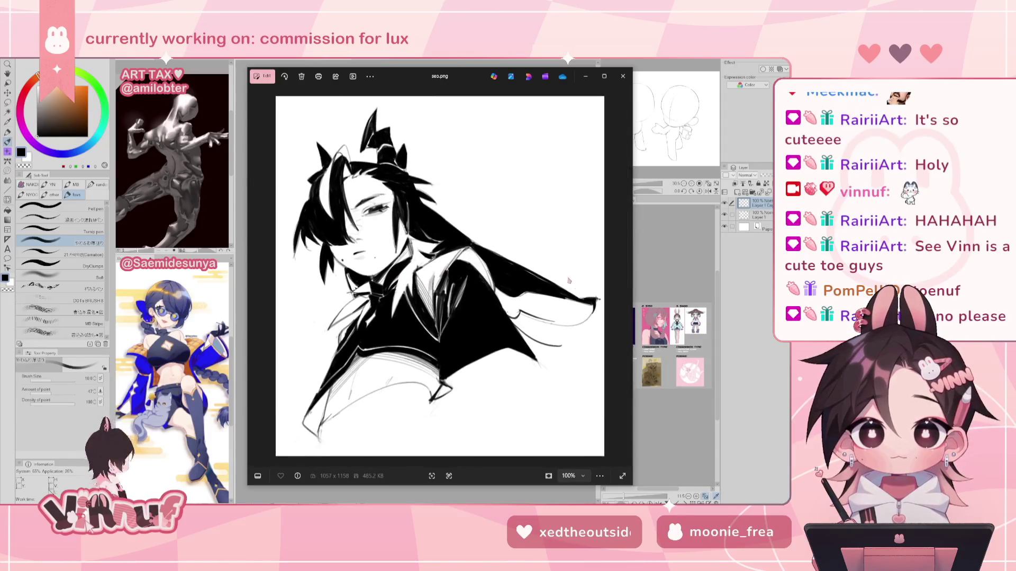
# Step: Continue past songy.png to the chibi congrats drawing, zoom on it, then go to the bunny sketch
pyautogui.click(626, 277)
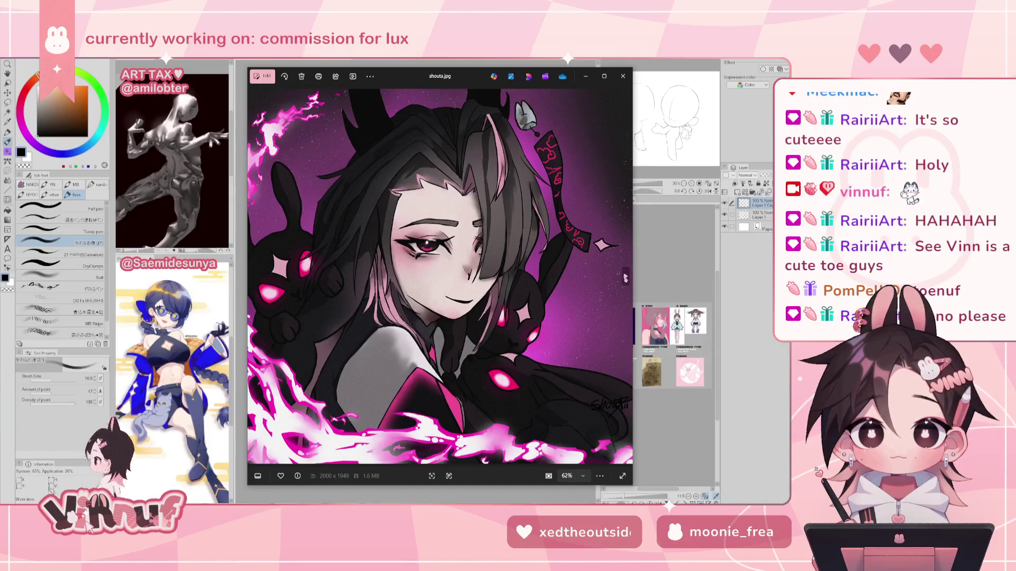
pyautogui.click(625, 277)
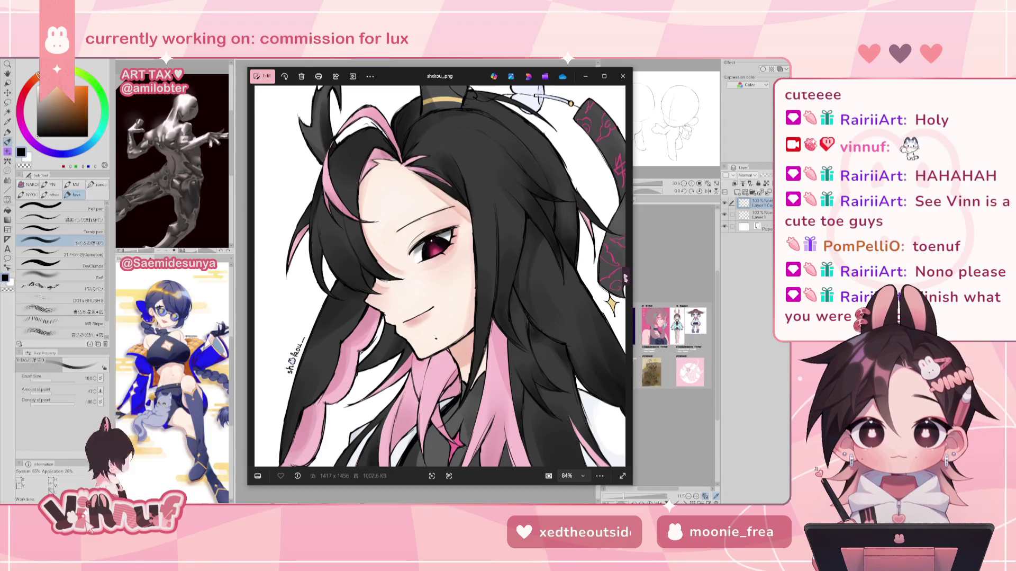
pyautogui.press('Right')
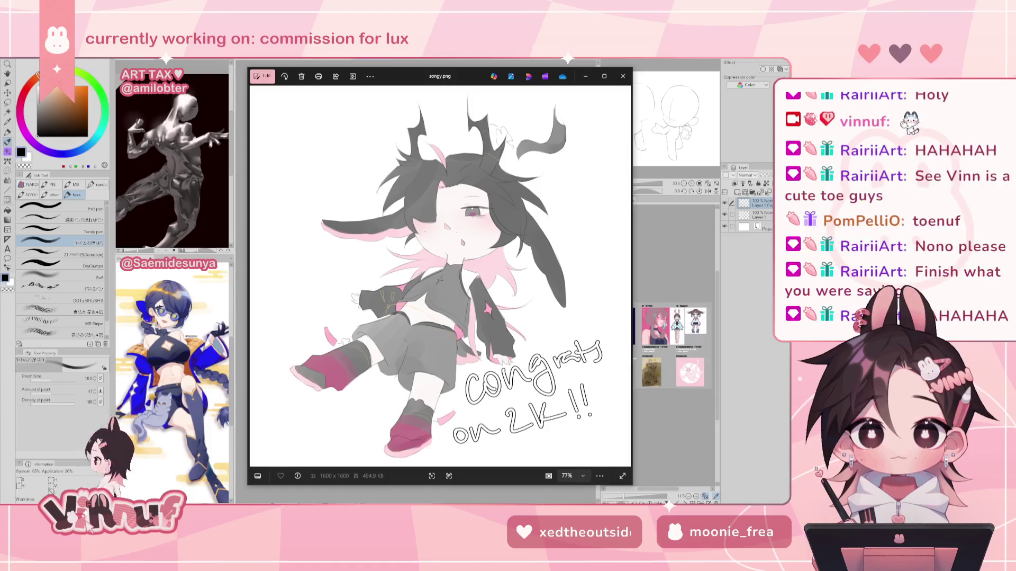
pyautogui.scroll(2, 434, 276)
pyautogui.scroll(3, 434, 276)
pyautogui.scroll(-2, 434, 276)
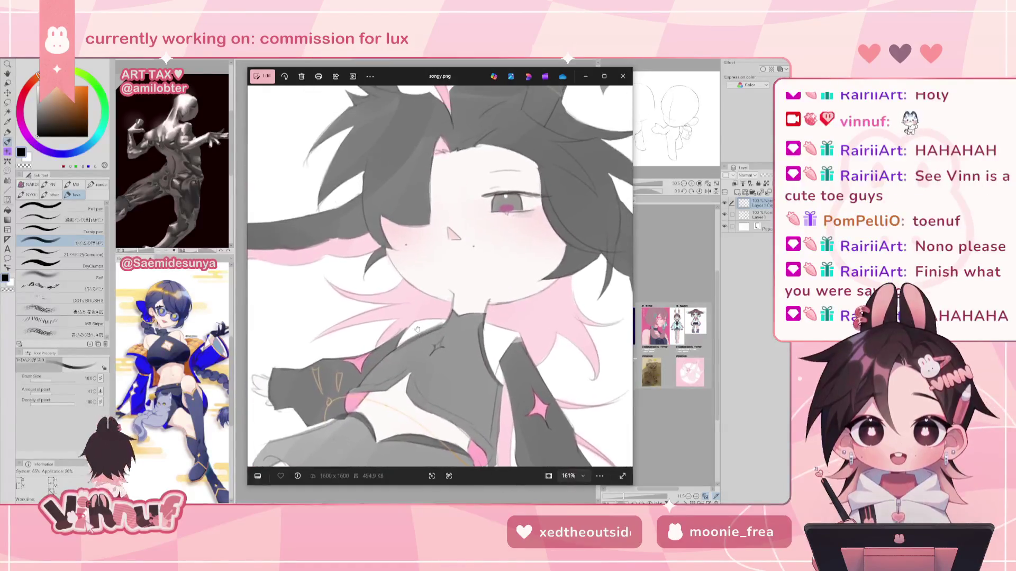
pyautogui.scroll(-1, 440, 276)
pyautogui.scroll(-2, 448, 279)
pyautogui.scroll(-1, 448, 280)
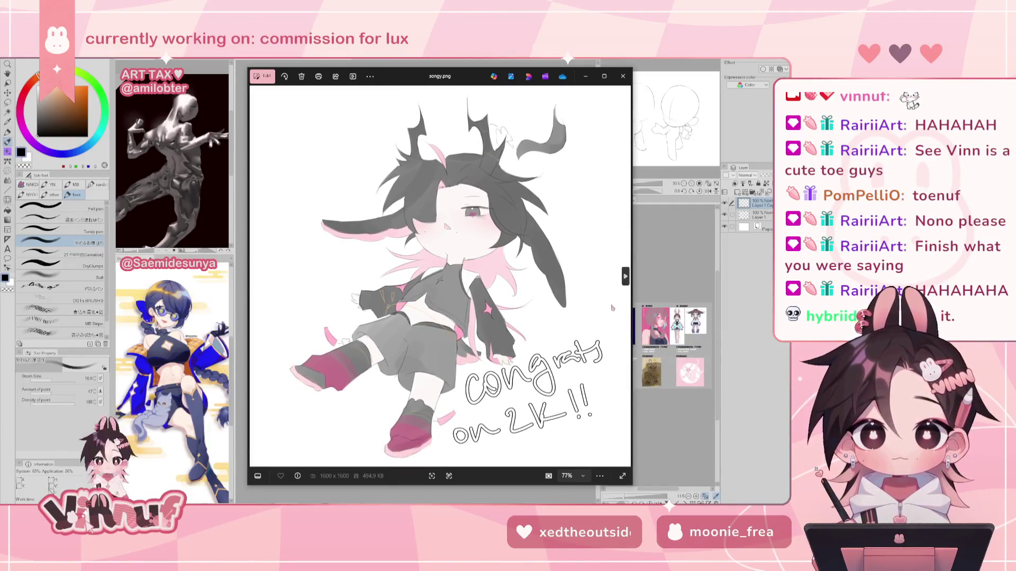
pyautogui.moveTo(624, 274)
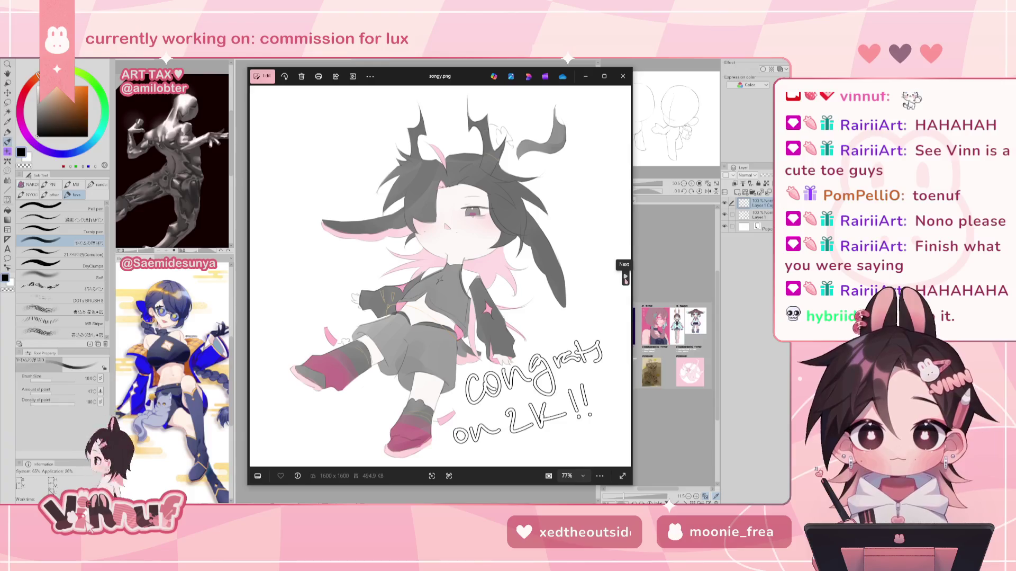
pyautogui.click(625, 276)
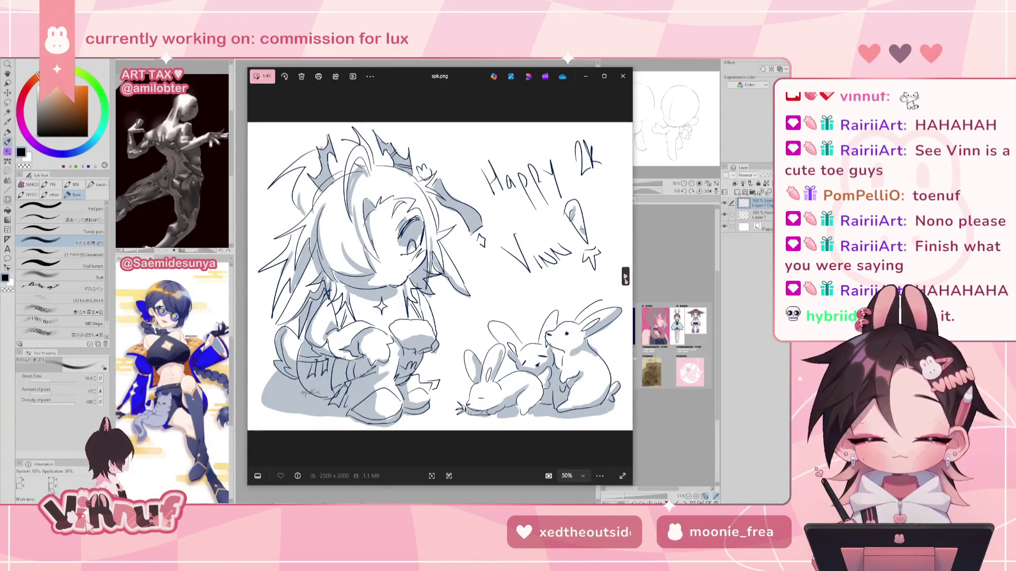
# Step: Page through taku 2.PNG and the pixel-art toastie.png, stepping back once, to the dark purple tsuki 1.png
pyautogui.click(625, 276)
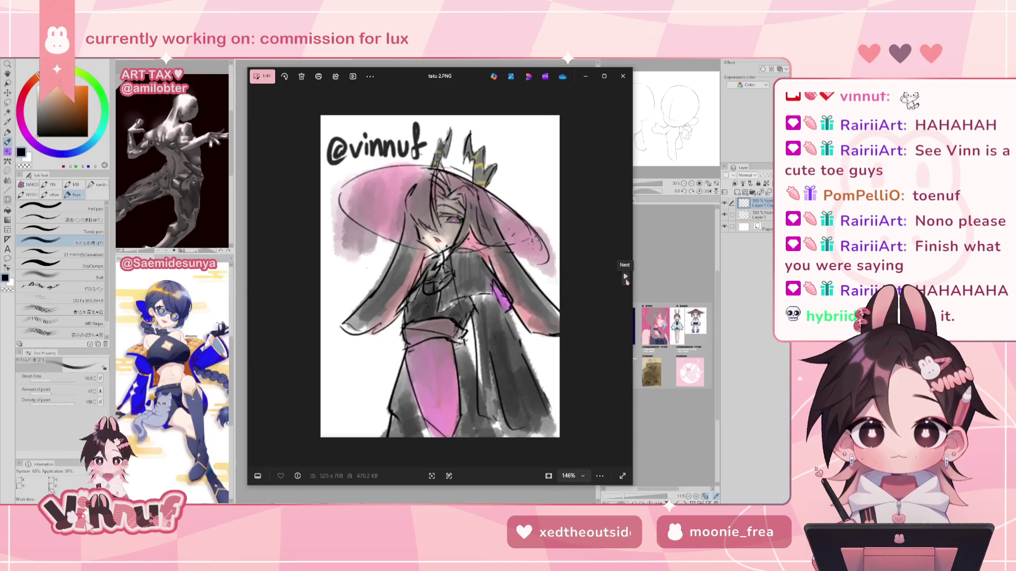
pyautogui.click(626, 276)
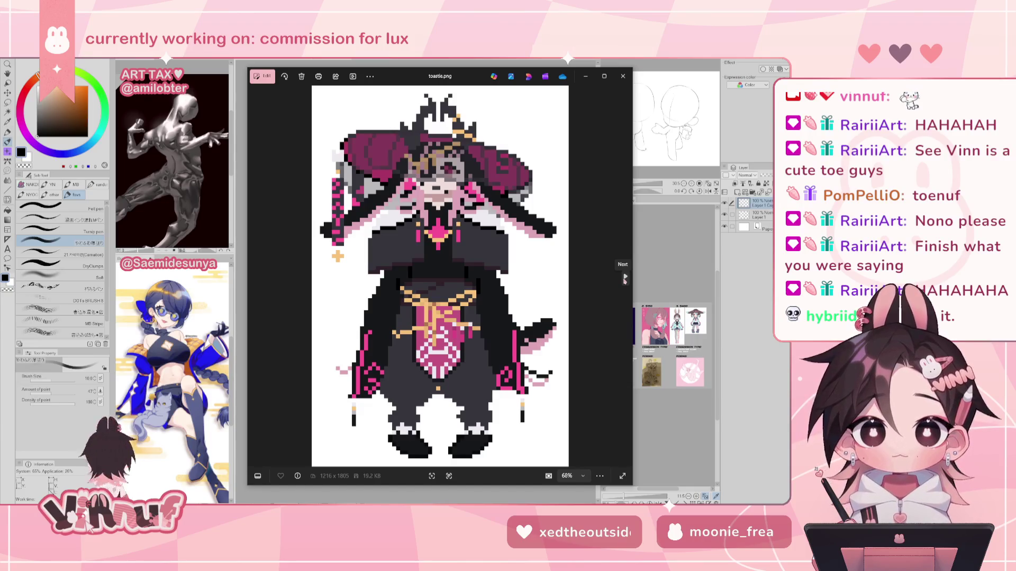
pyautogui.click(625, 278)
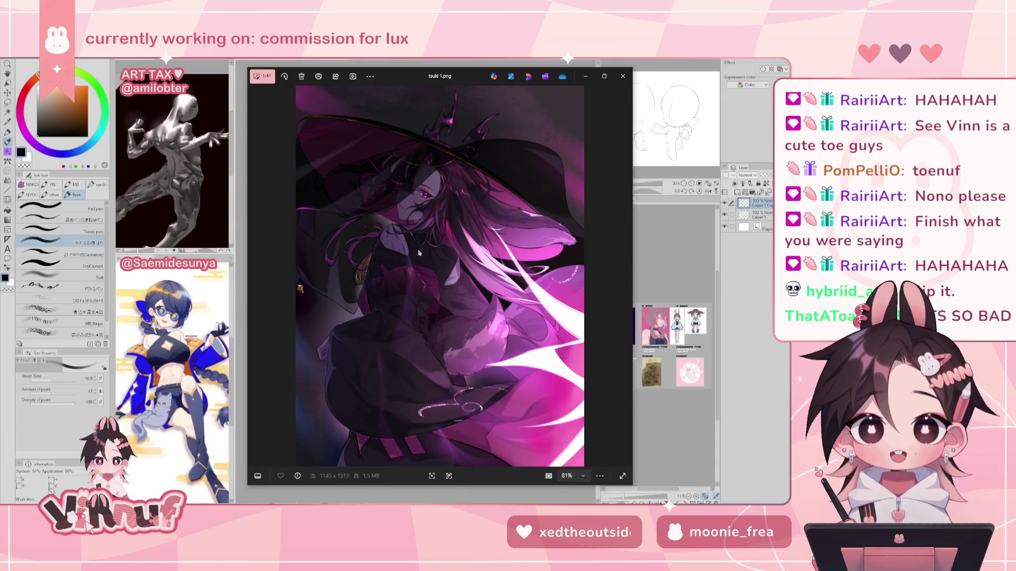
pyautogui.click(256, 276)
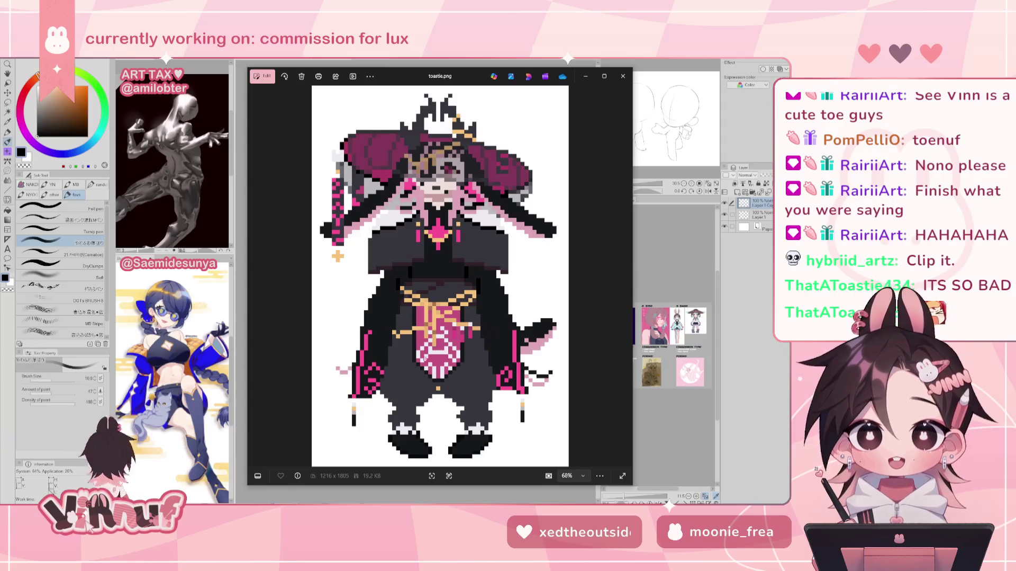
pyautogui.click(623, 282)
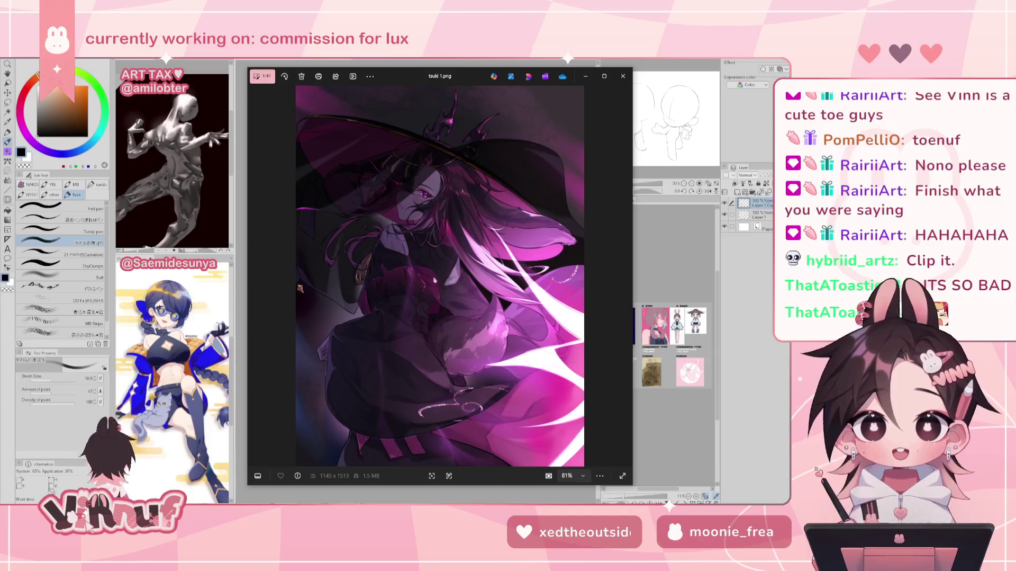
# Step: Zoom in and out on tsuki 1.png, then advance to the tsuki 2.png line sketch
pyautogui.scroll(3, 409, 221)
pyautogui.scroll(2, 409, 221)
pyautogui.scroll(2, 542, 318)
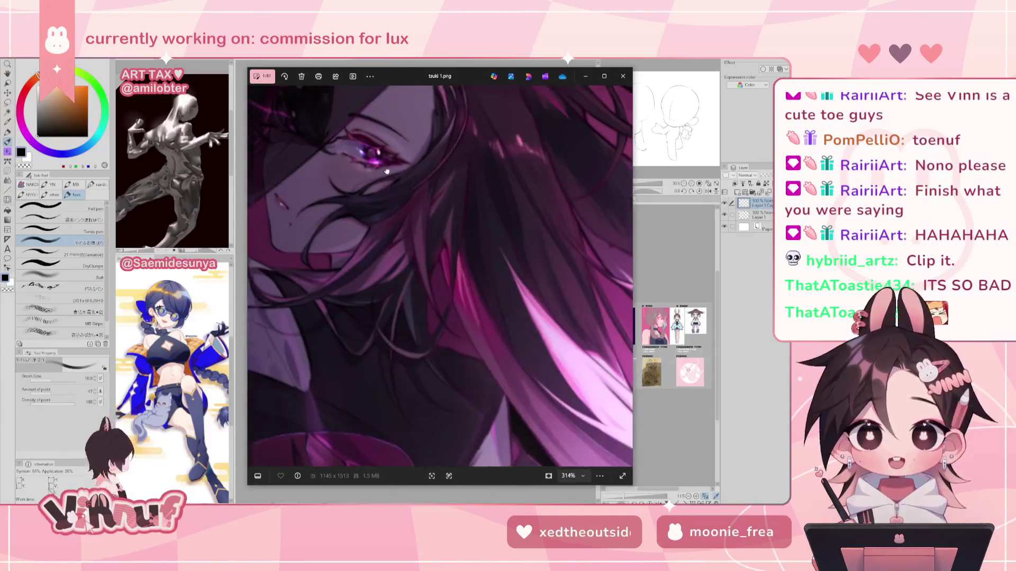
pyautogui.scroll(-3, 542, 318)
pyautogui.scroll(-2, 423, 340)
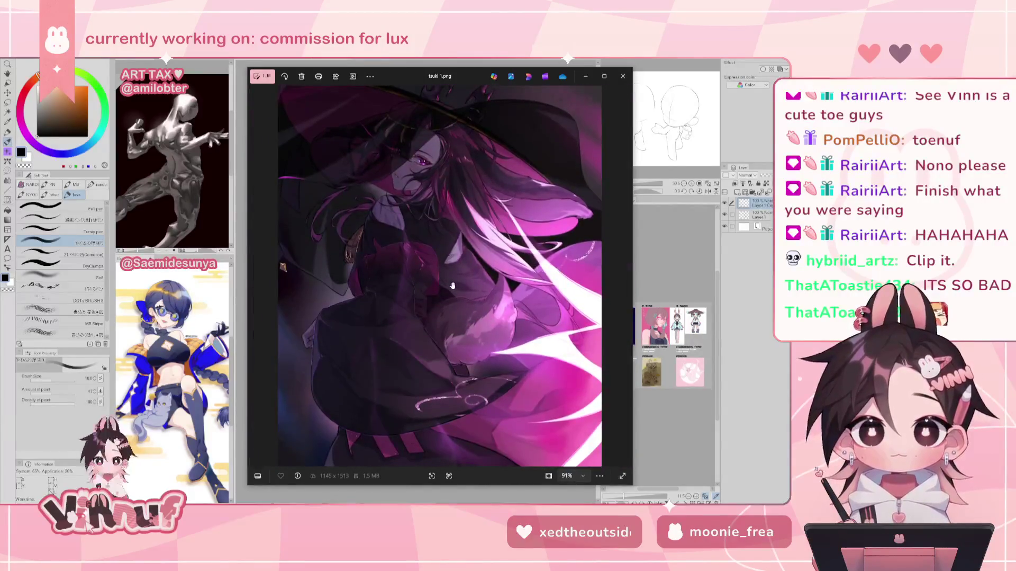
pyautogui.scroll(3, 424, 340)
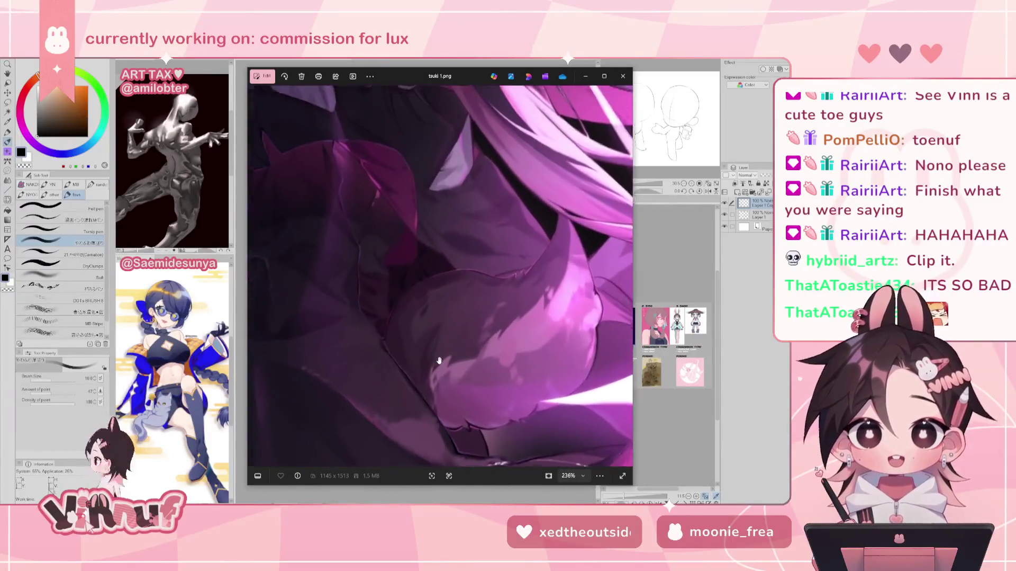
pyautogui.scroll(-3, 438, 367)
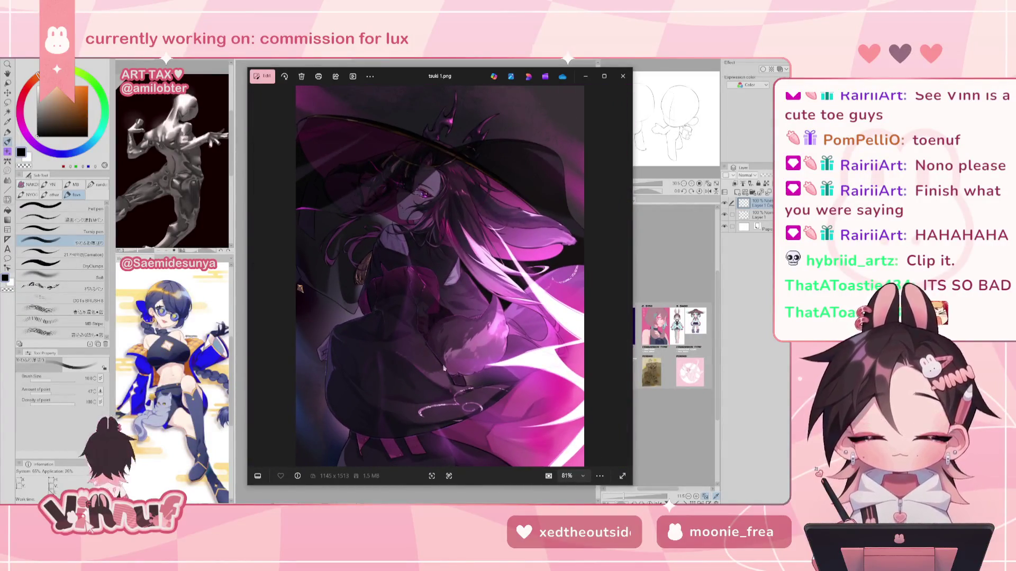
pyautogui.click(625, 277)
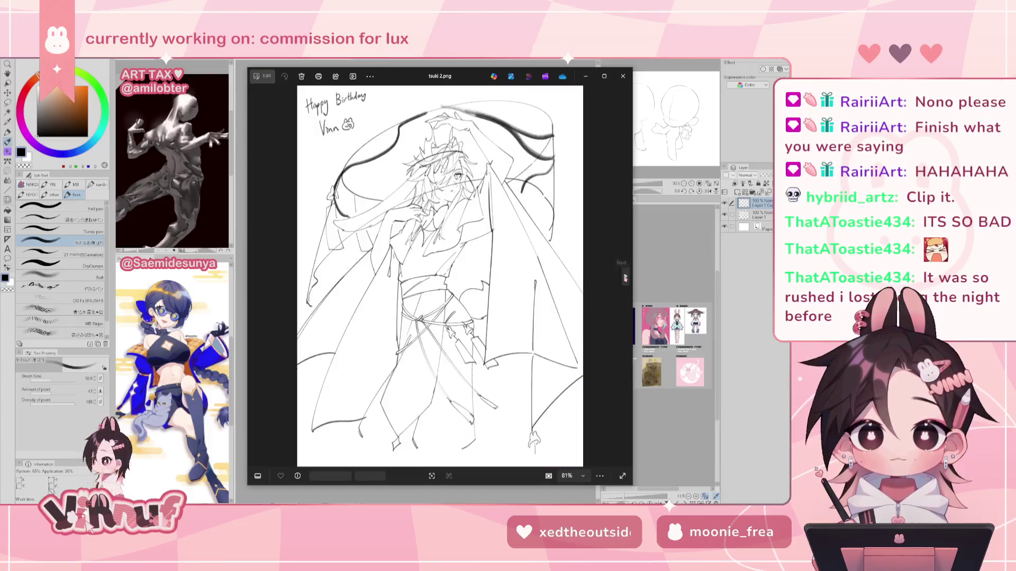
# Step: Zoom in and out on the tsuki 2.png Happy Birthday line sketch
pyautogui.scroll(2, 458, 332)
pyautogui.scroll(2, 458, 331)
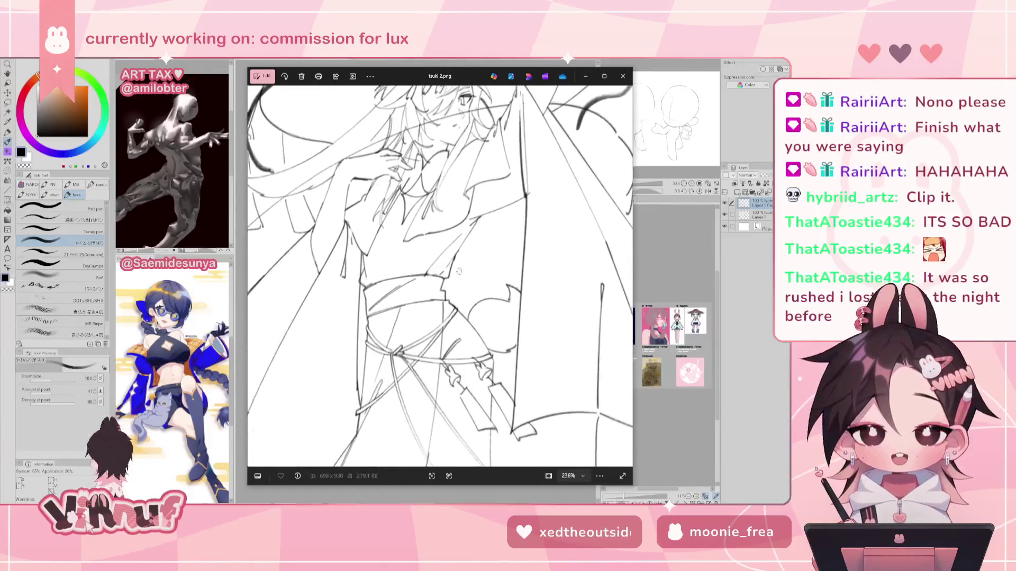
pyautogui.scroll(1, 458, 331)
pyautogui.scroll(-2, 453, 357)
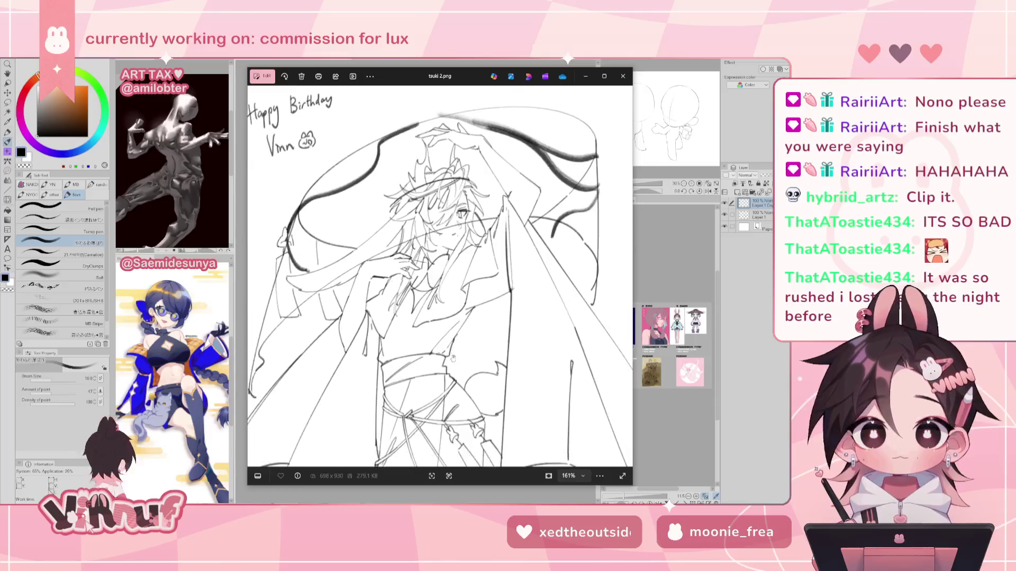
pyautogui.scroll(-1, 452, 357)
pyautogui.scroll(-1, 453, 357)
pyautogui.scroll(-1, 453, 357)
pyautogui.scroll(1, 453, 357)
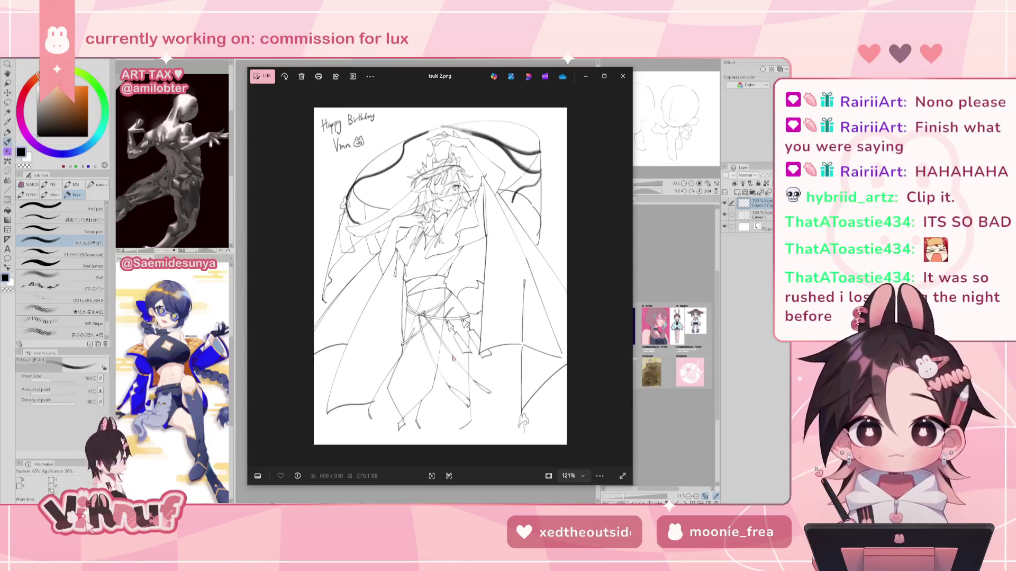
pyautogui.scroll(1, 454, 358)
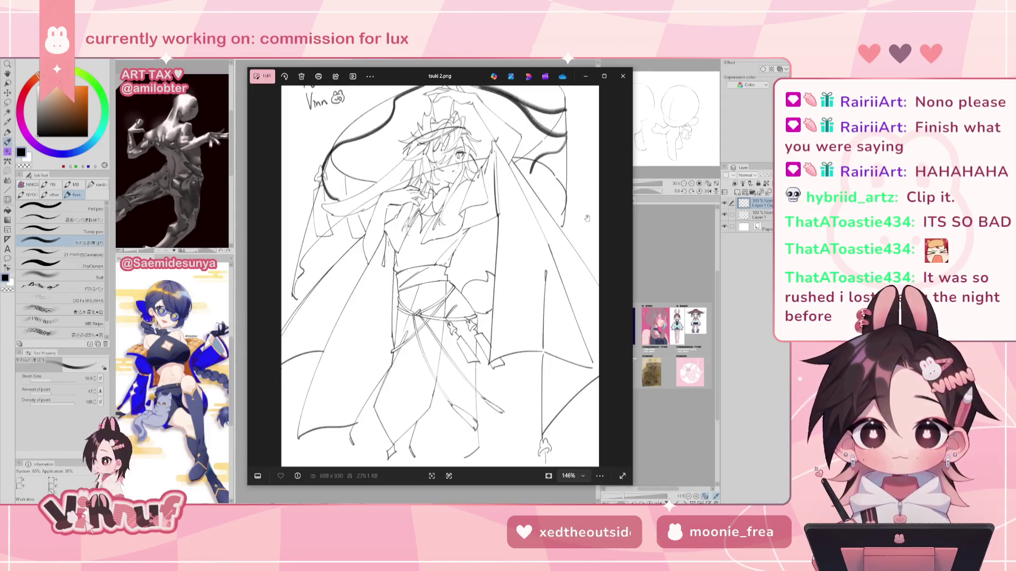
pyautogui.scroll(-1, 572, 241)
pyautogui.scroll(1, 567, 256)
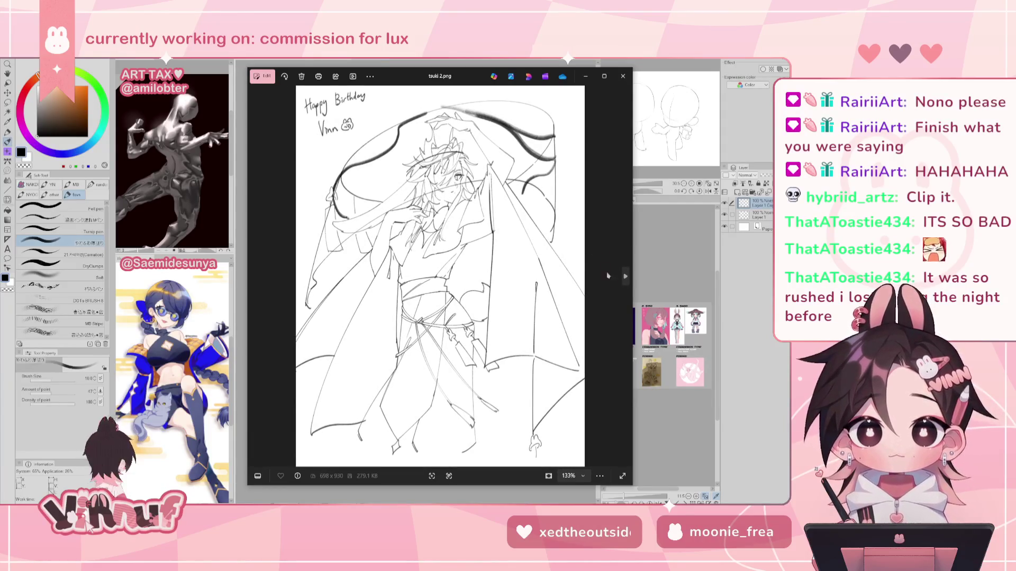
# Step: View Vilaplush.png and WaterToaster.png, then close Windows Photos
pyautogui.click(625, 278)
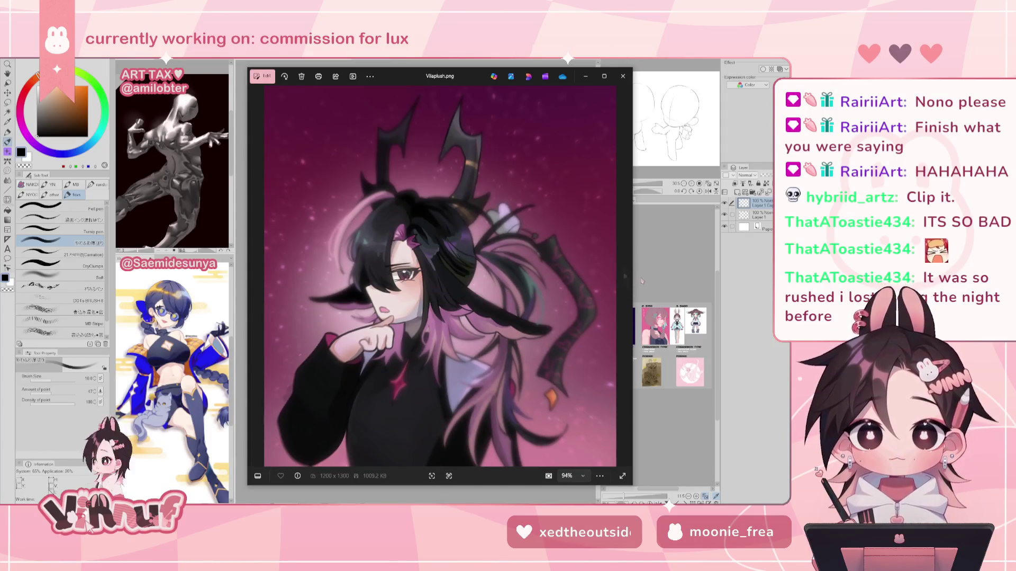
pyautogui.click(626, 277)
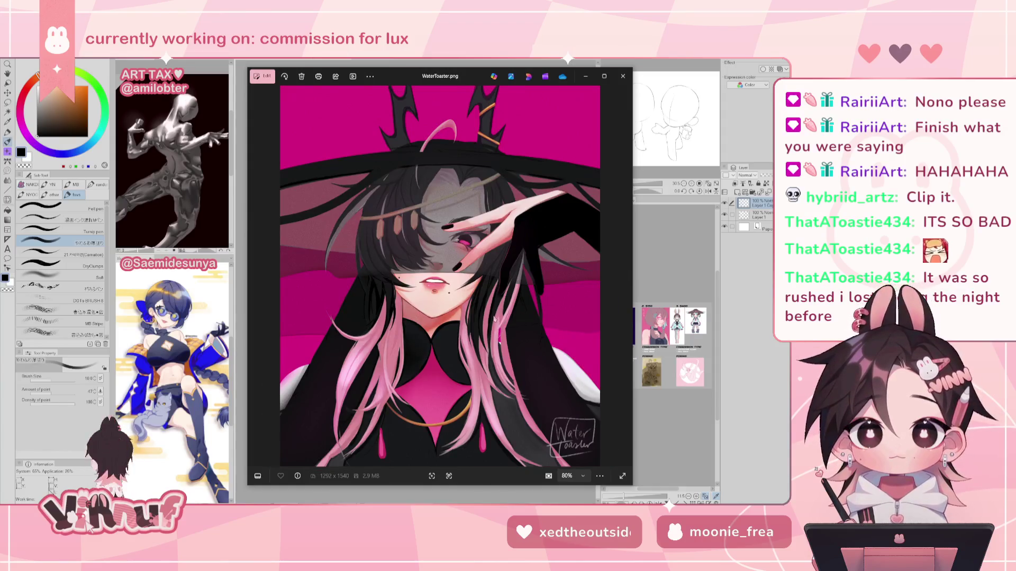
pyautogui.click(622, 77)
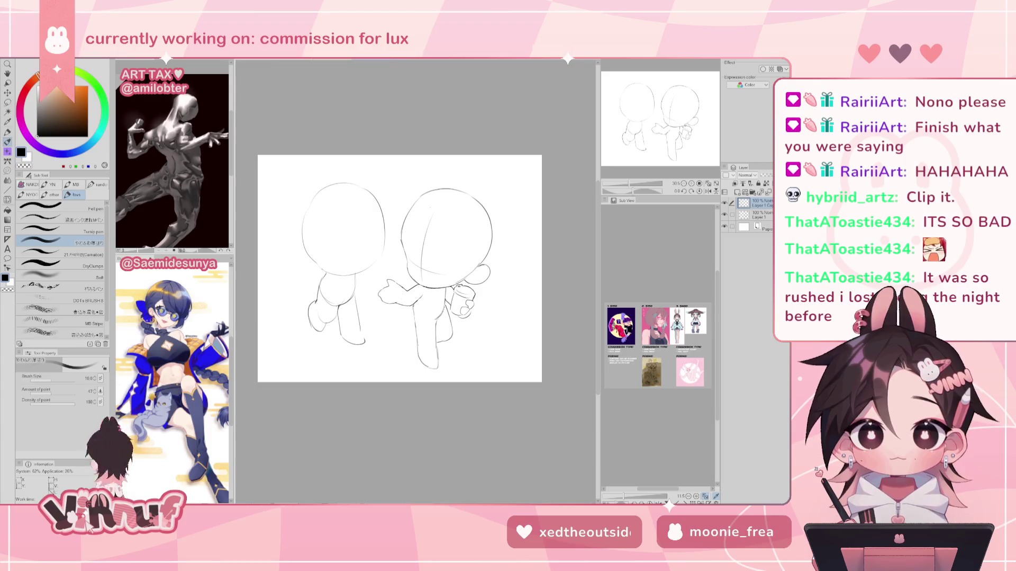
pyautogui.hotkey('ctrl', 'z')
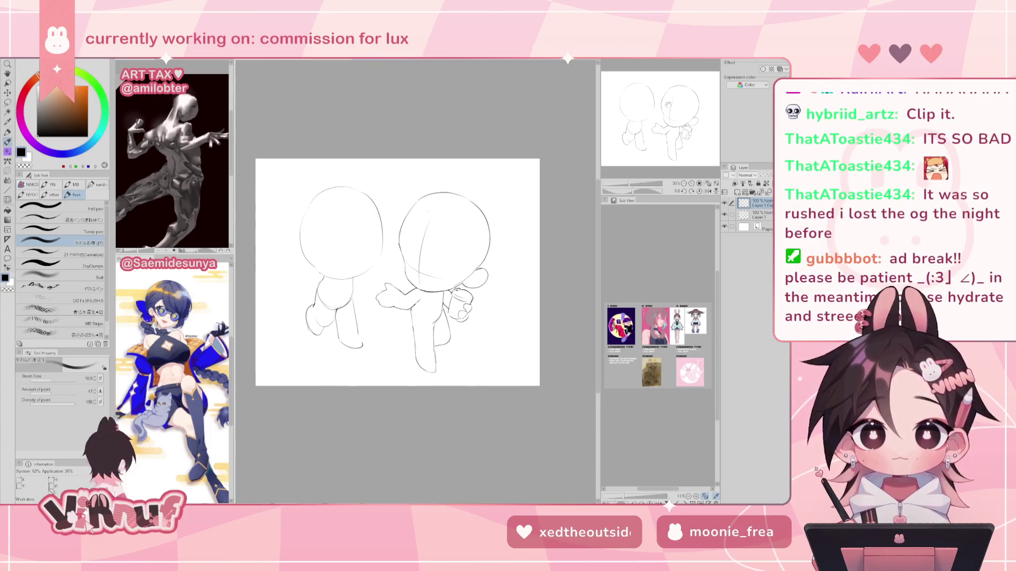
pyautogui.hotkey('ctrl', 'z')
pyautogui.hotkey('ctrl', 'y')
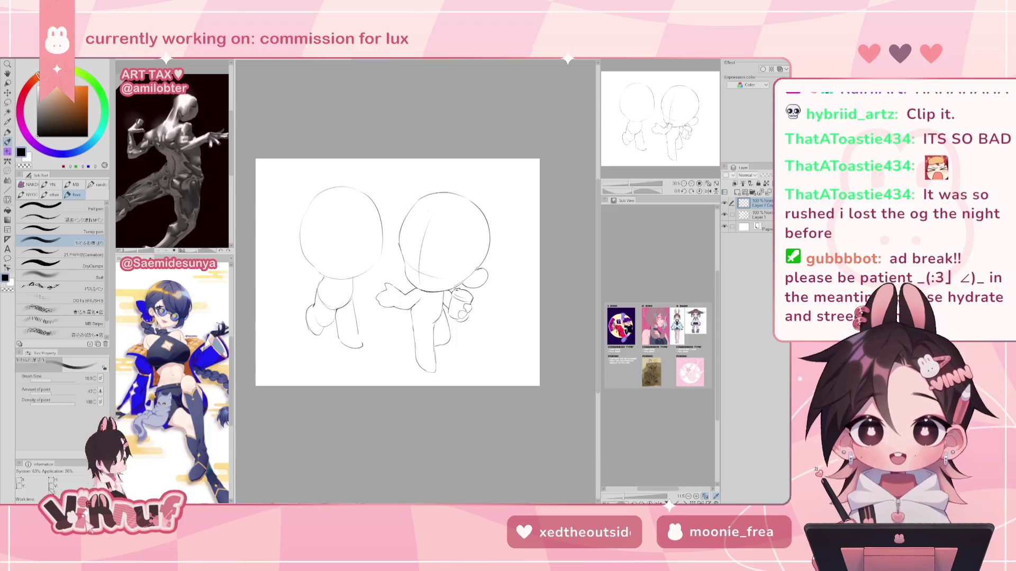
pyautogui.press('k')
# Step: Undo an accidental nudge of the left chibi, deselect the right legs, and mirror the canvas view
pyautogui.moveTo(413, 217); pyautogui.dragTo(415, 232)
pyautogui.hotkey('ctrl', 'z')
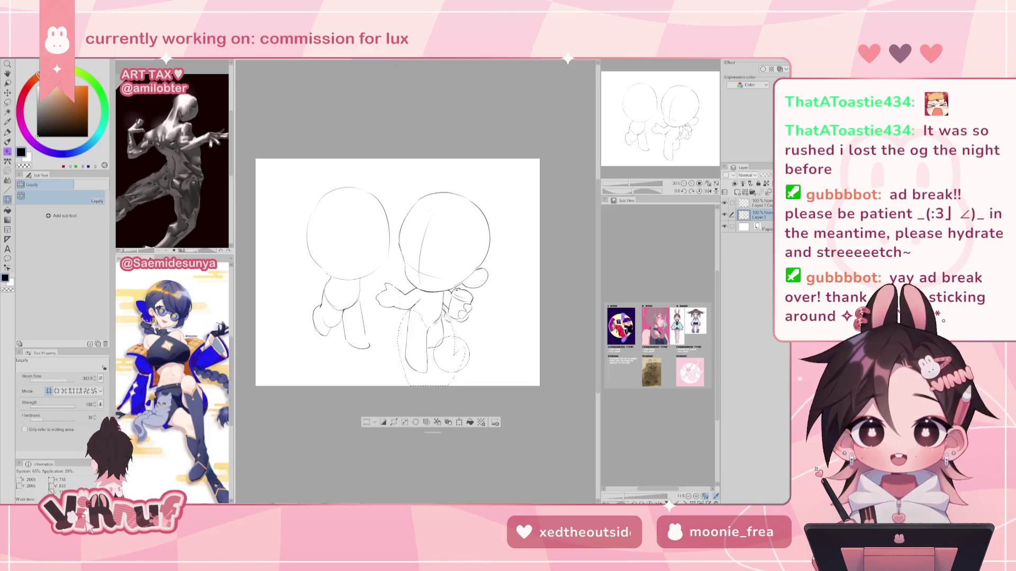
pyautogui.moveTo(669, 119); pyautogui.dragTo(670, 107)
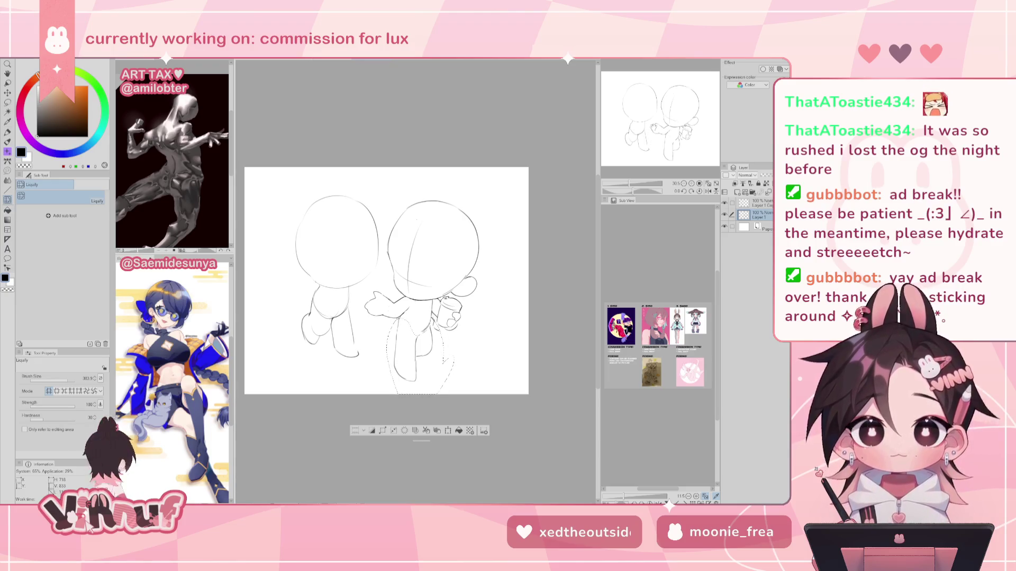
pyautogui.moveTo(654, 126); pyautogui.dragTo(658, 127)
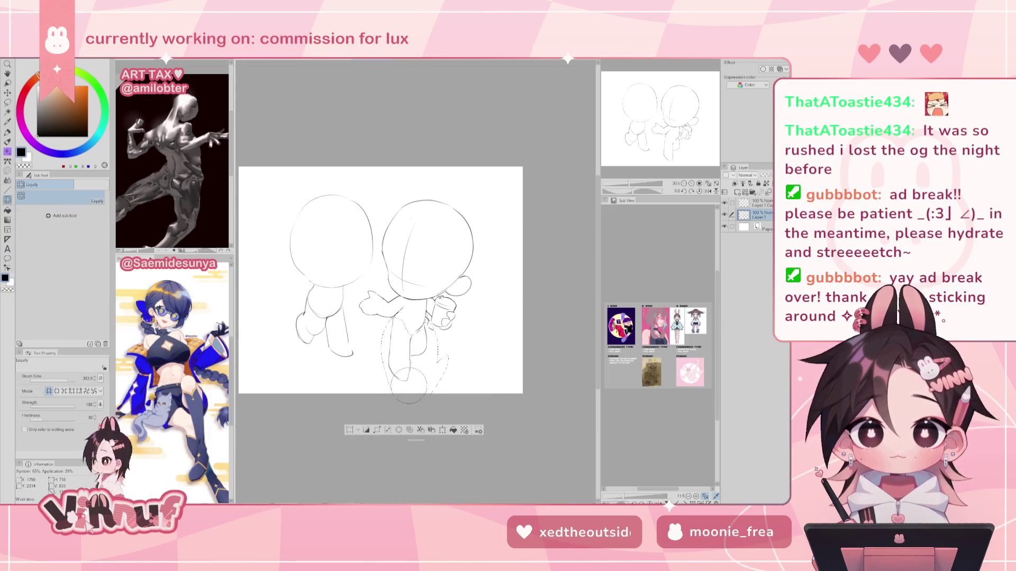
pyautogui.click(434, 431)
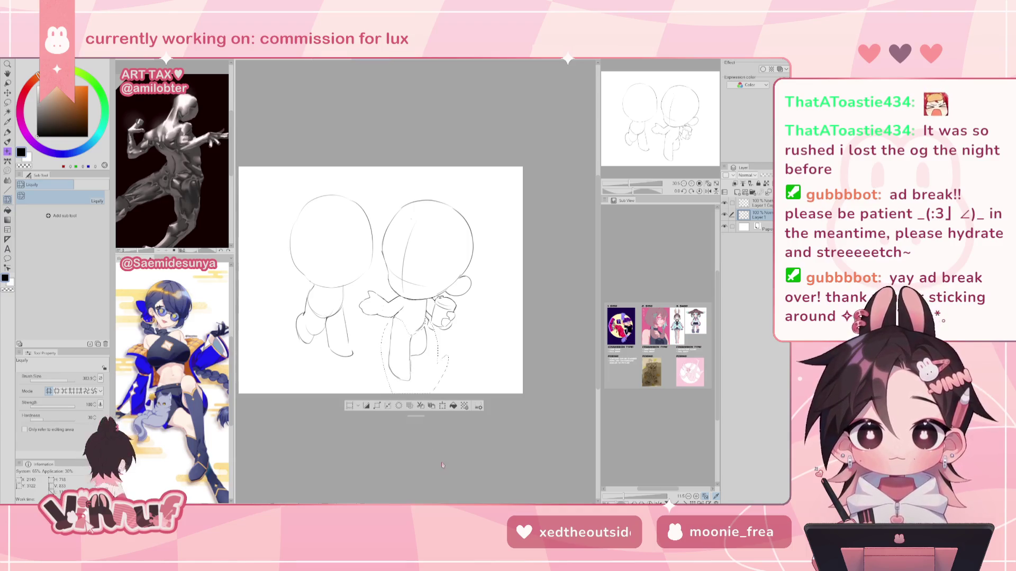
pyautogui.press('h')
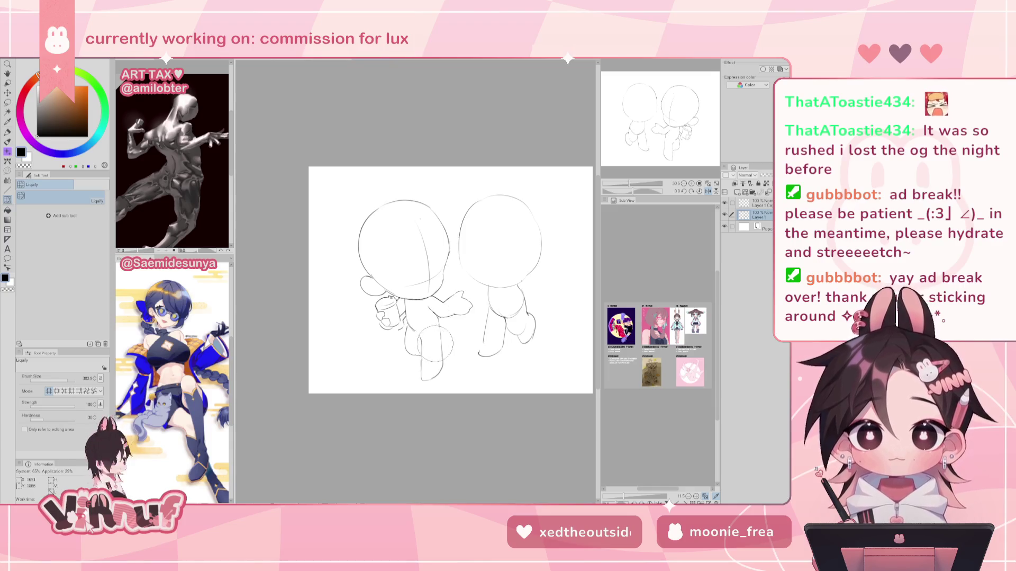
# Step: Nudge the current figure slightly up-left, unmirror the view, and activate the top sketch layer
pyautogui.press('k')
pyautogui.moveTo(517, 329); pyautogui.dragTo(512, 319)
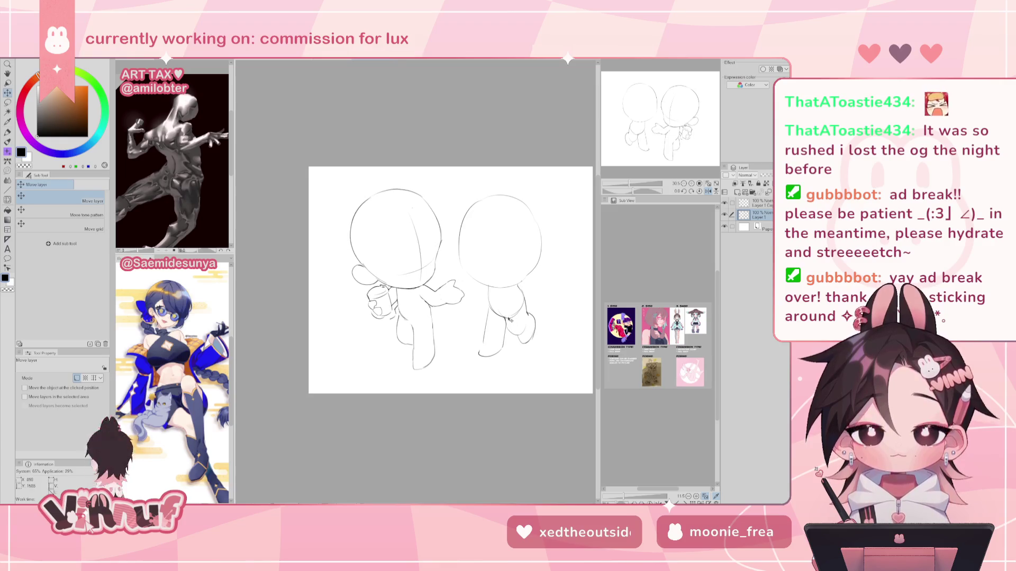
pyautogui.press('h')
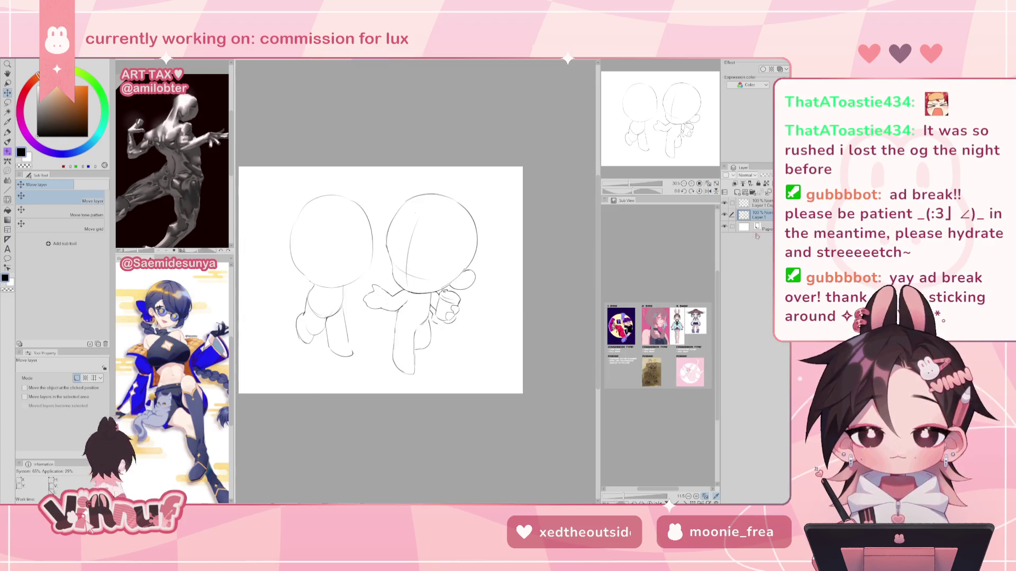
pyautogui.click(757, 203)
pyautogui.moveTo(475, 315); pyautogui.dragTo(503, 320)
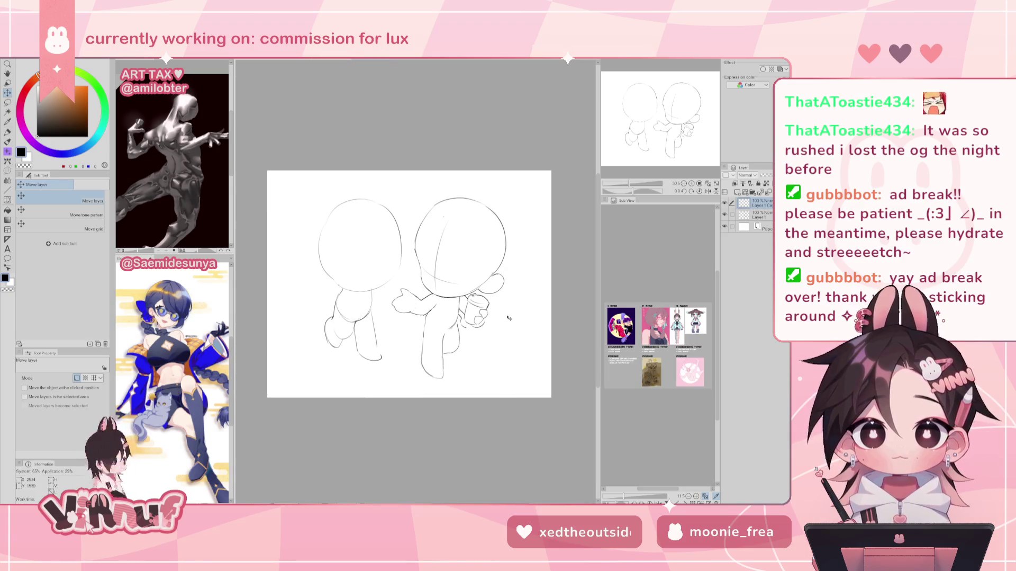
# Step: Scale the left chibi to about 106% and raise it slightly in its own space
pyautogui.hotkey('ctrl', 't')
pyautogui.moveTo(402, 360); pyautogui.dragTo(405, 371)
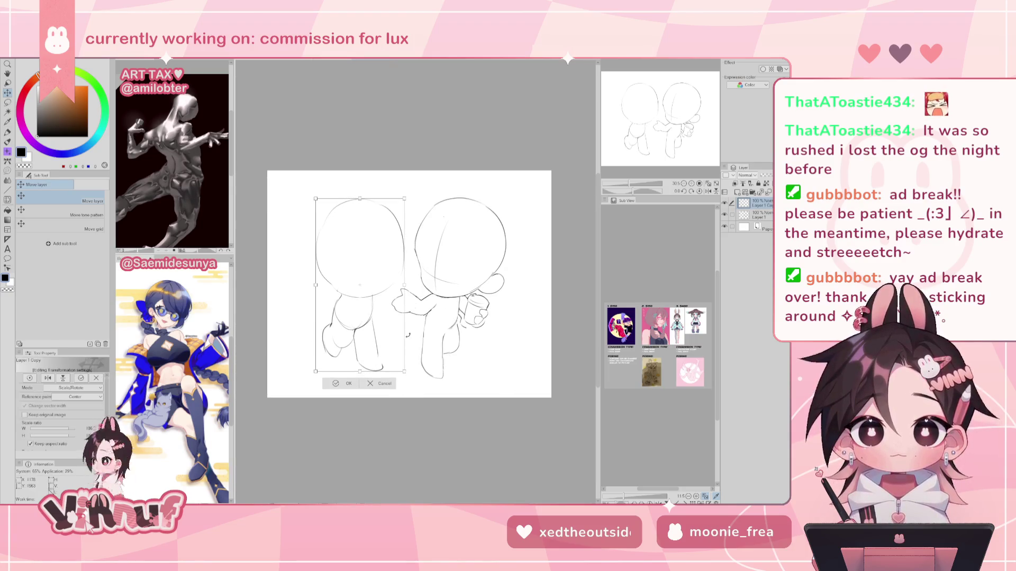
pyautogui.moveTo(394, 321); pyautogui.dragTo(484, 321)
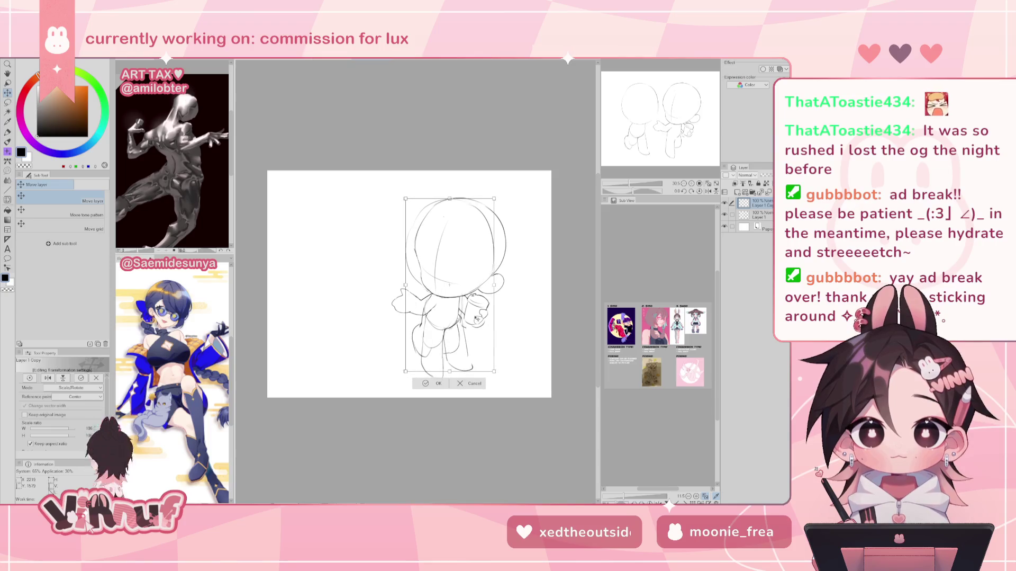
pyautogui.moveTo(455, 191); pyautogui.dragTo(480, 272)
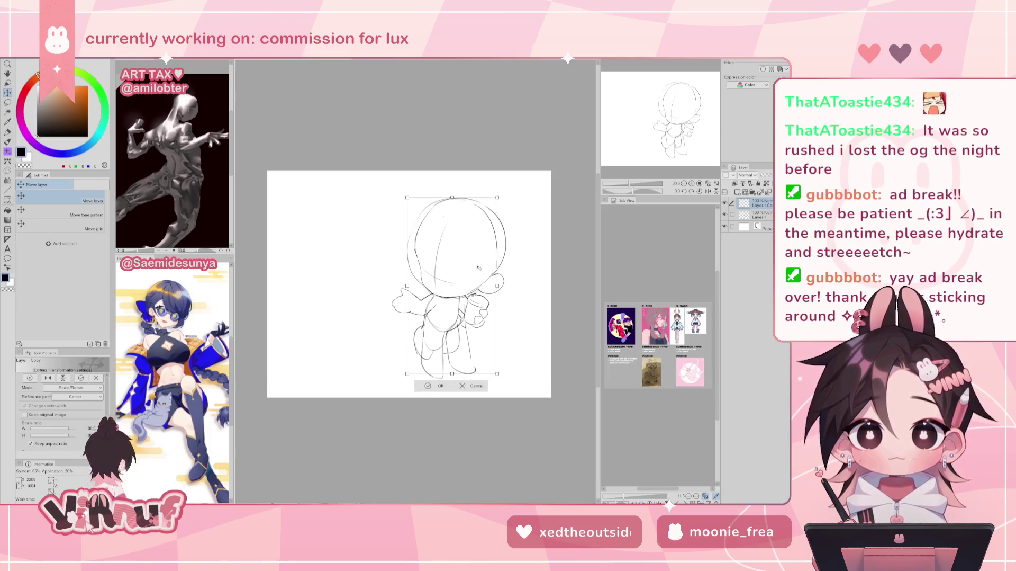
pyautogui.moveTo(488, 315); pyautogui.dragTo(397, 324)
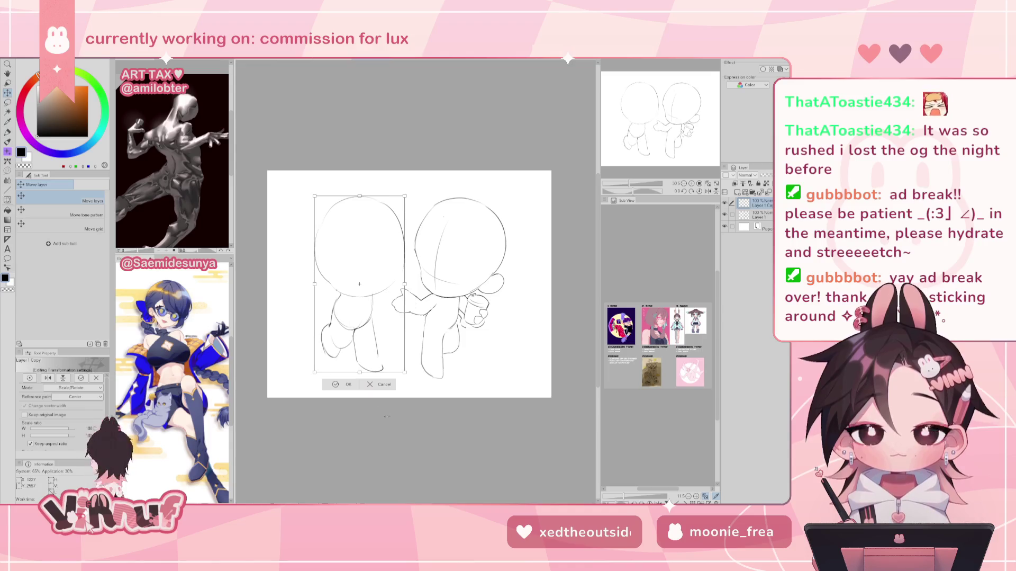
pyautogui.moveTo(392, 342); pyautogui.dragTo(393, 350)
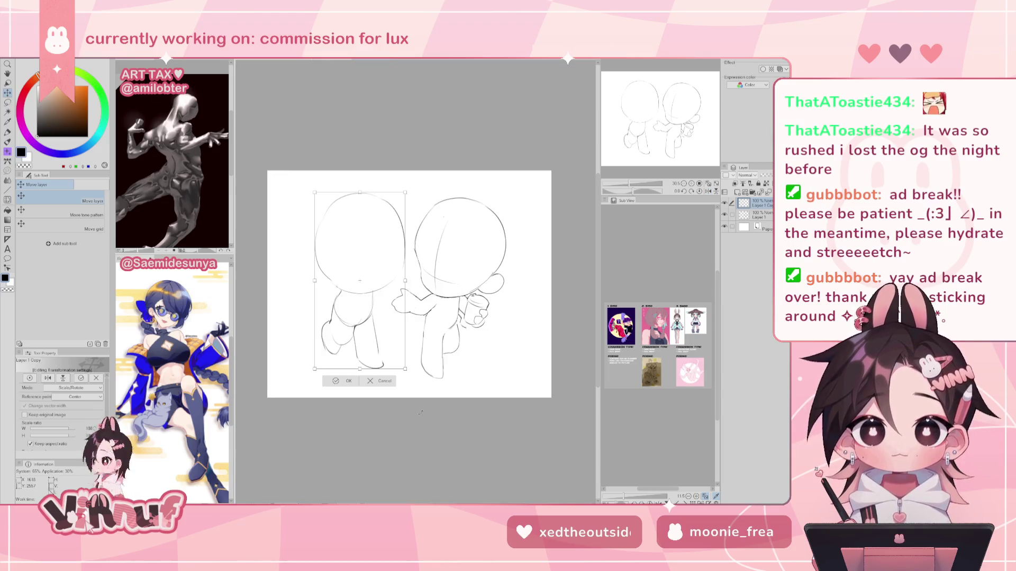
pyautogui.click(350, 383)
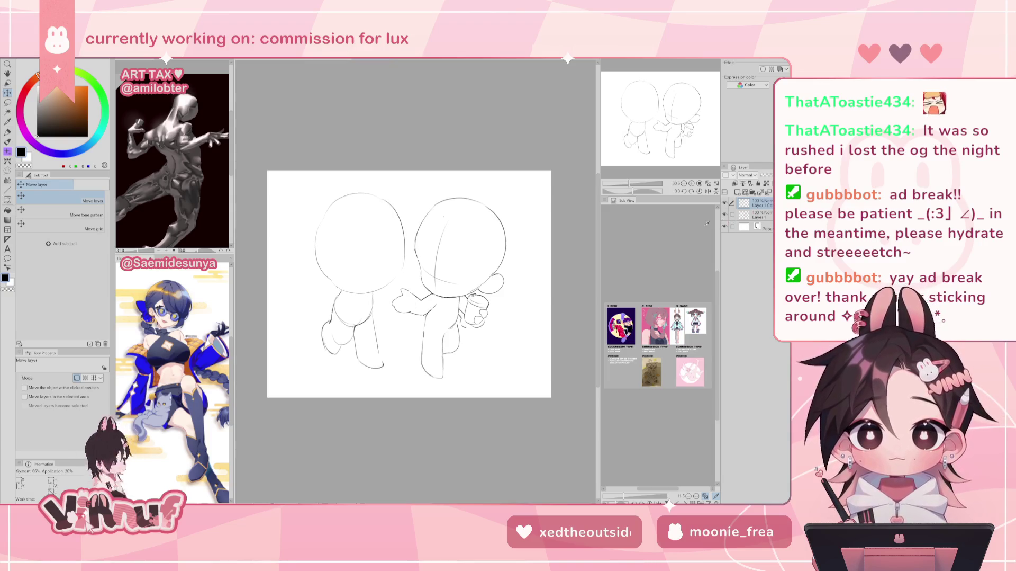
# Step: Transform the left chibi again to nudge it slightly up and right
pyautogui.hotkey('ctrl', 't')
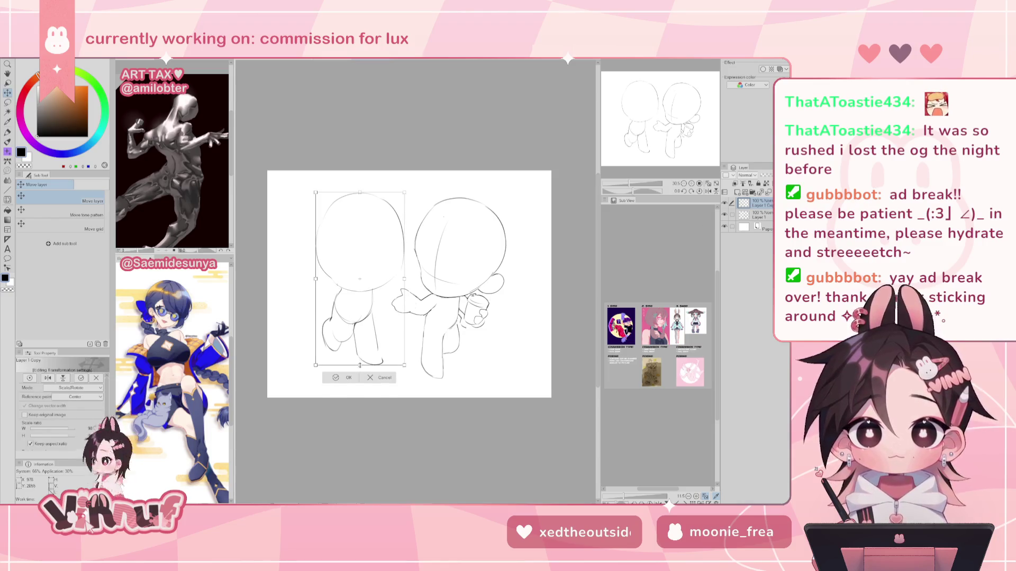
pyautogui.moveTo(381, 341); pyautogui.dragTo(371, 348)
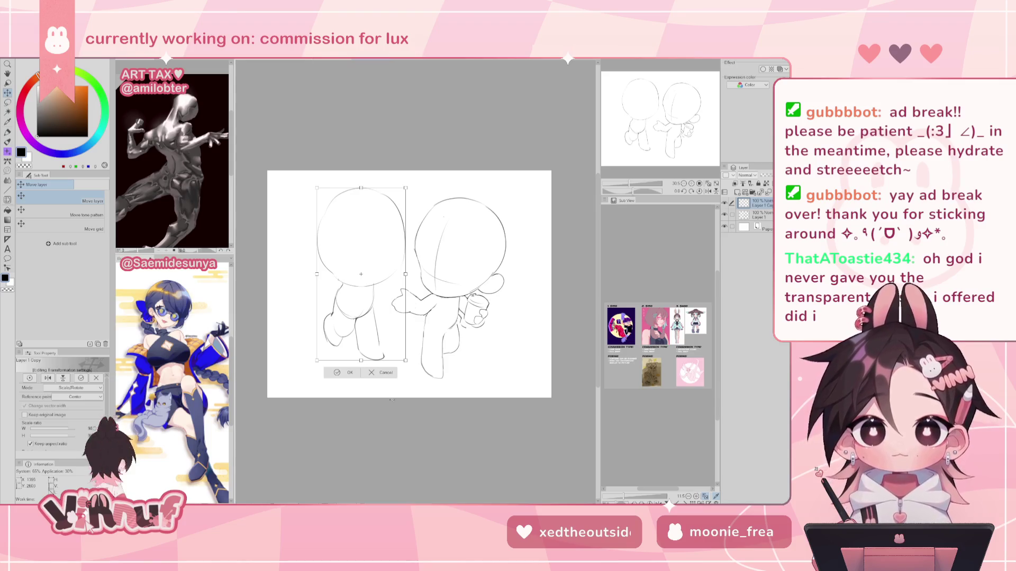
pyautogui.click(381, 372)
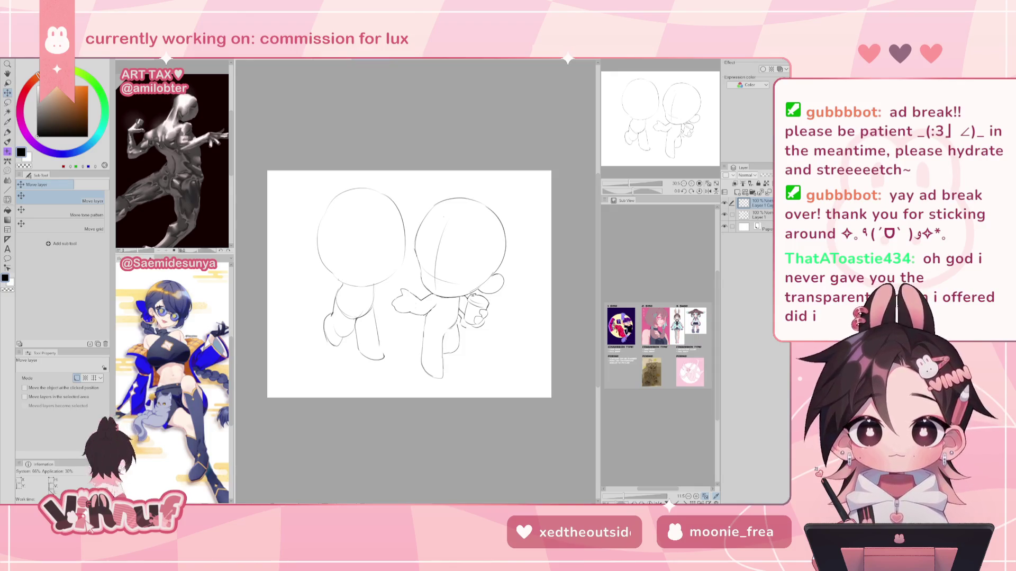
pyautogui.moveTo(440, 284); pyautogui.dragTo(437, 285)
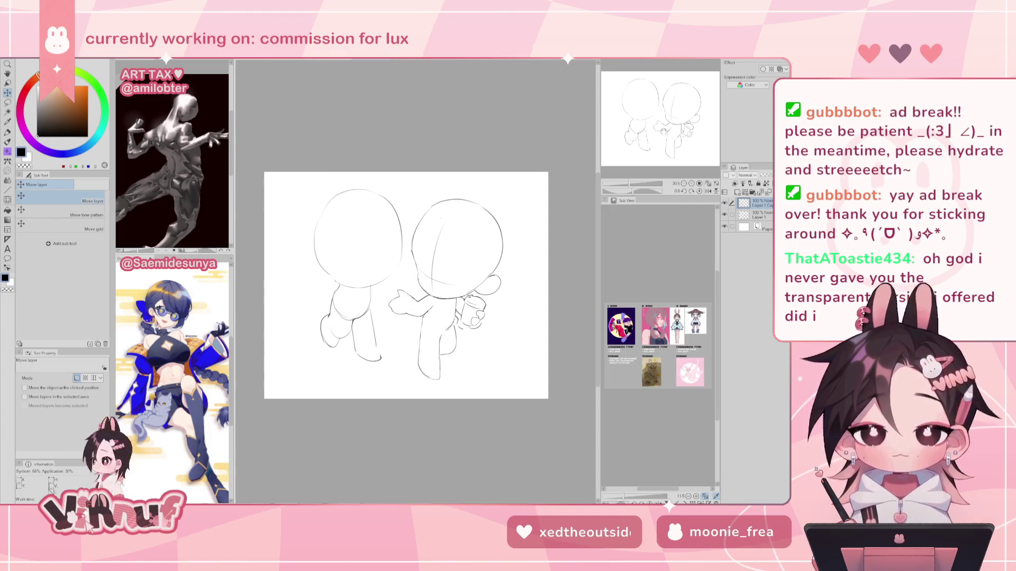
# Step: Make Layer 1 active and lasso-select the right chibi's legs
pyautogui.click(762, 214)
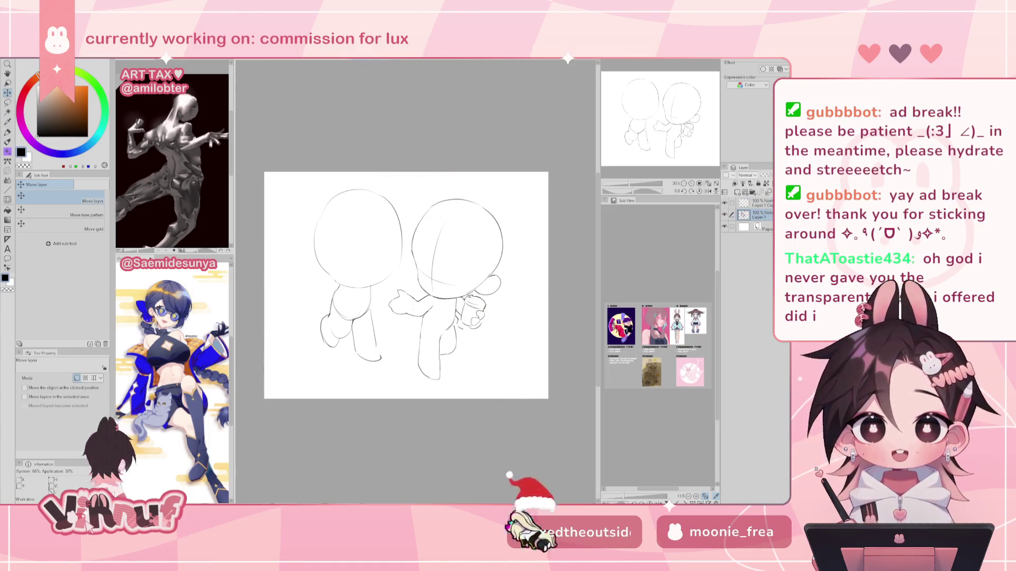
pyautogui.press('e')
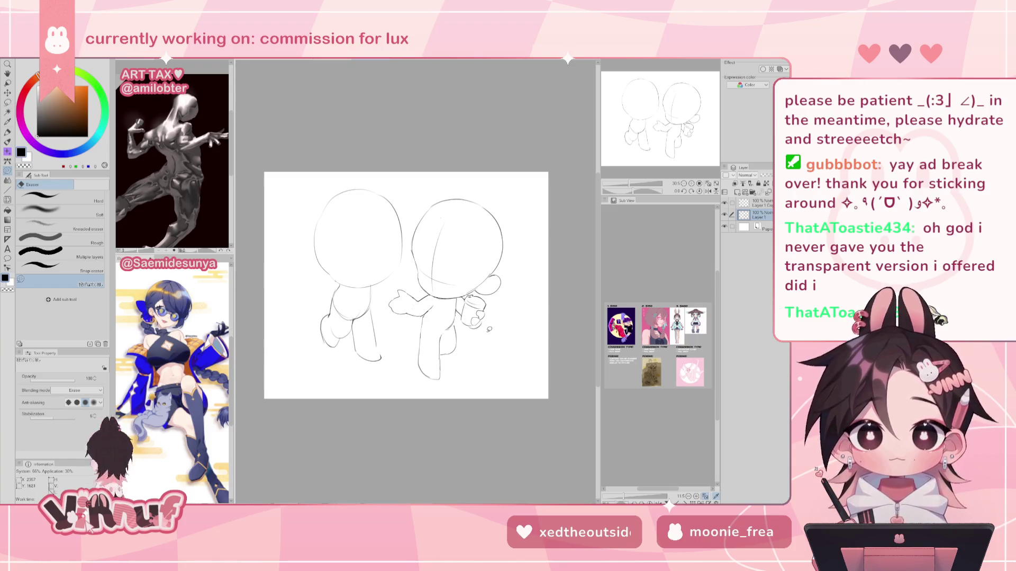
pyautogui.press('m')
pyautogui.moveTo(429, 331)
pyautogui.mouseDown()
pyautogui.moveTo(465, 320)
pyautogui.moveTo(446, 311)
pyautogui.mouseUp()
# Step: In a mirrored view, liquify-warp the right chibi's legs into a new shape with a ~1418 brush, then deselect
pyautogui.press('h')
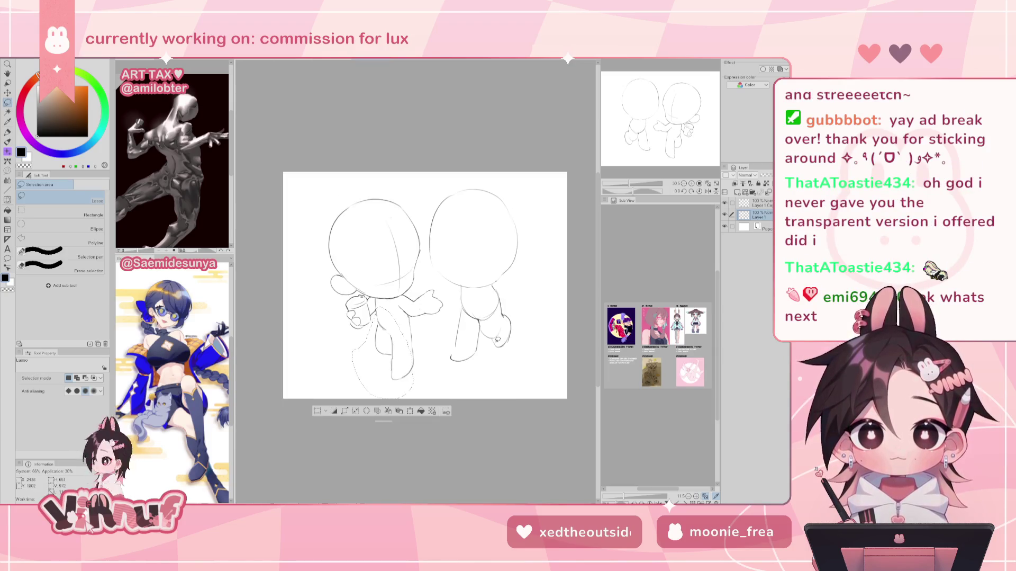
pyautogui.press('w')
pyautogui.moveTo(68, 379); pyautogui.dragTo(75, 379)
pyautogui.moveTo(353, 360); pyautogui.dragTo(381, 349)
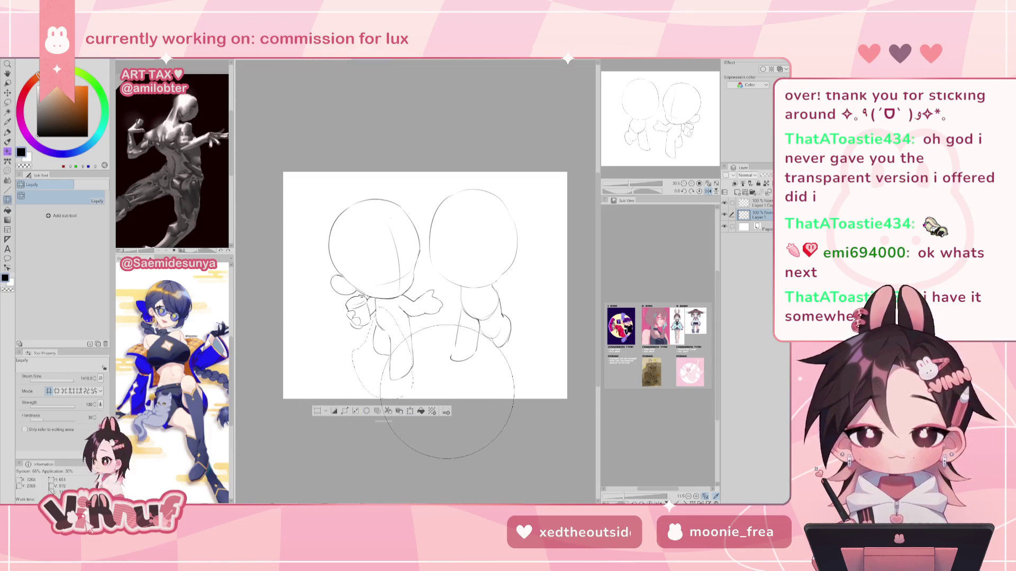
pyautogui.hotkey('ctrl', 'd')
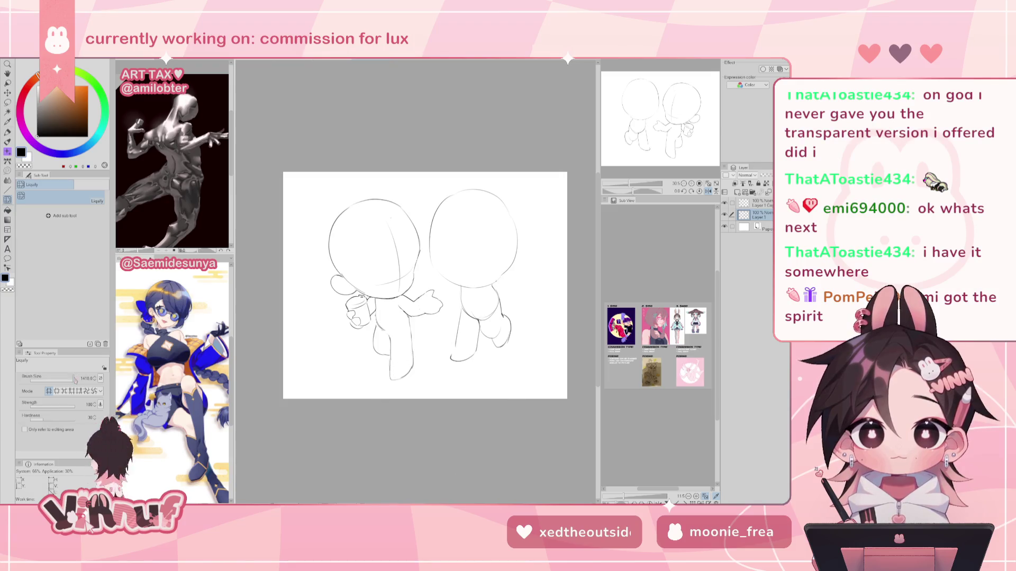
pyautogui.moveTo(75, 380); pyautogui.dragTo(68, 380)
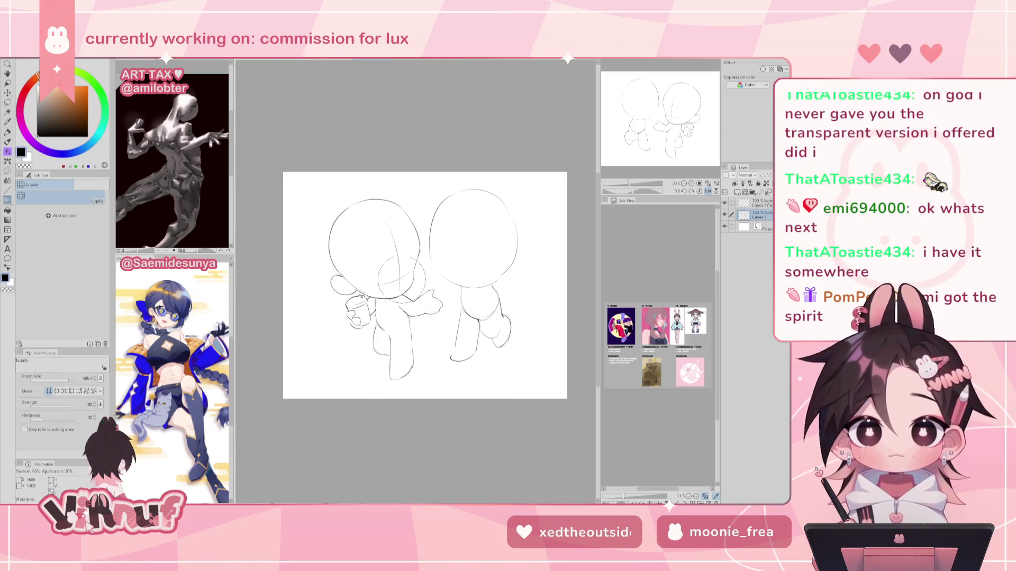
# Step: Lasso the lower body and legs, nudge them slightly up-left, and commit the transform
pyautogui.press('m')
pyautogui.moveTo(421, 335)
pyautogui.mouseDown()
pyautogui.moveTo(378, 295)
pyautogui.moveTo(425, 373)
pyautogui.mouseUp()
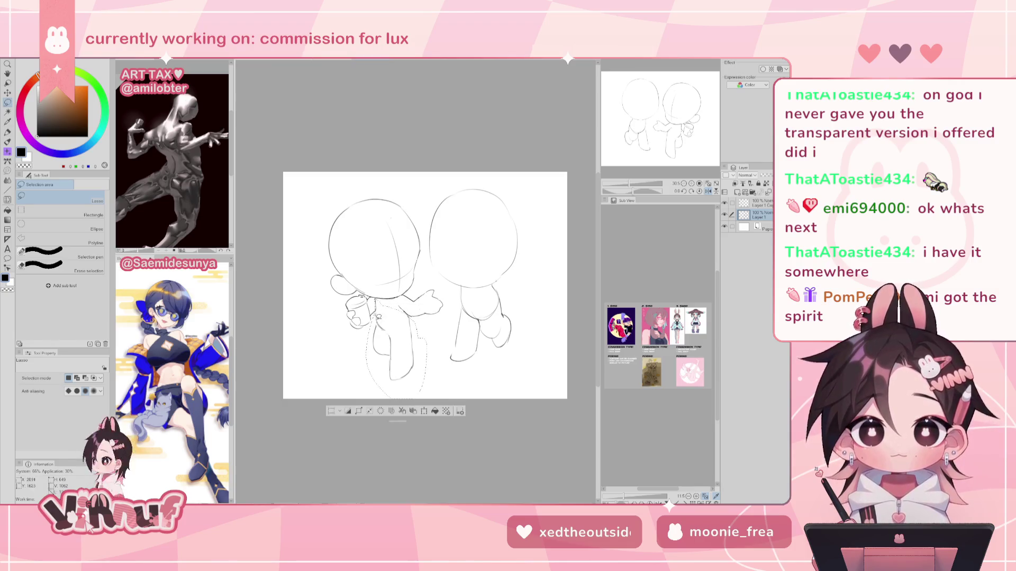
pyautogui.hotkey('ctrl', 't')
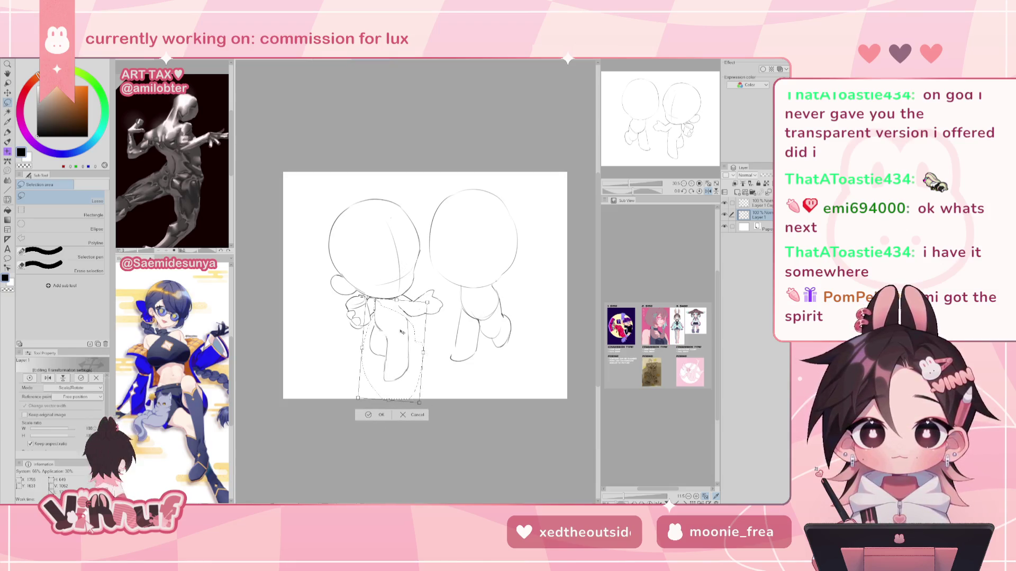
pyautogui.moveTo(401, 331); pyautogui.dragTo(409, 335)
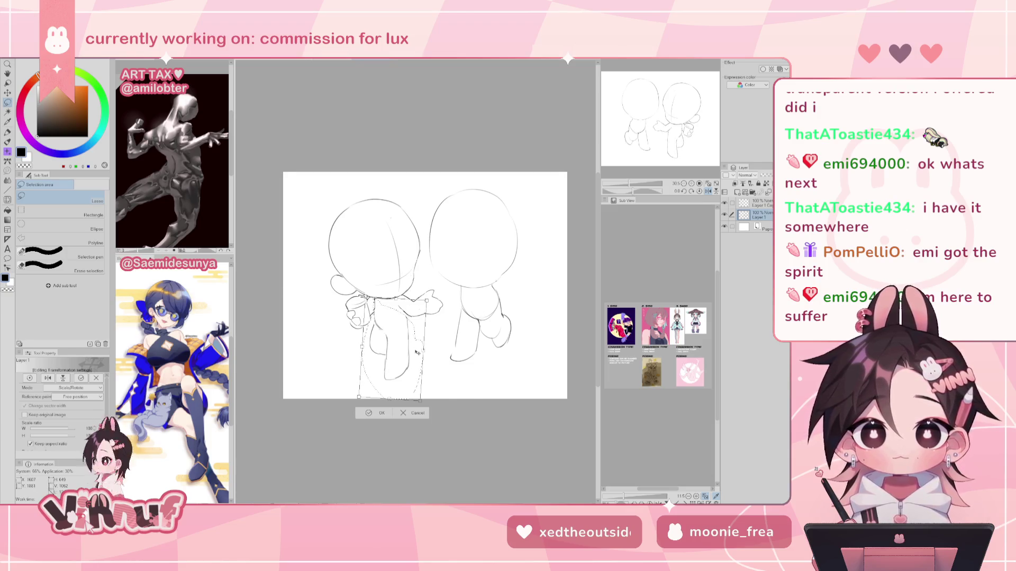
pyautogui.press('h')
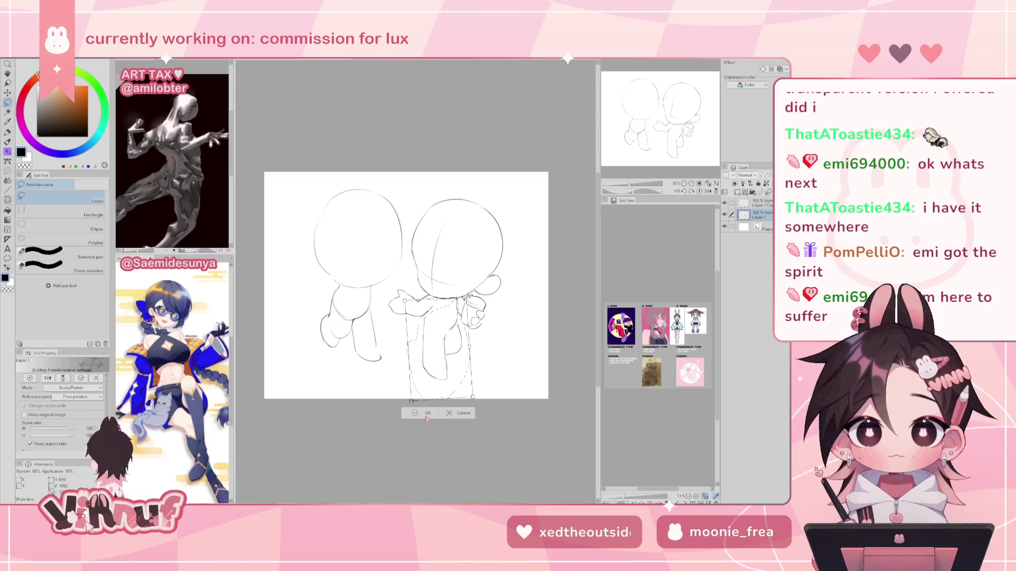
pyautogui.click(428, 413)
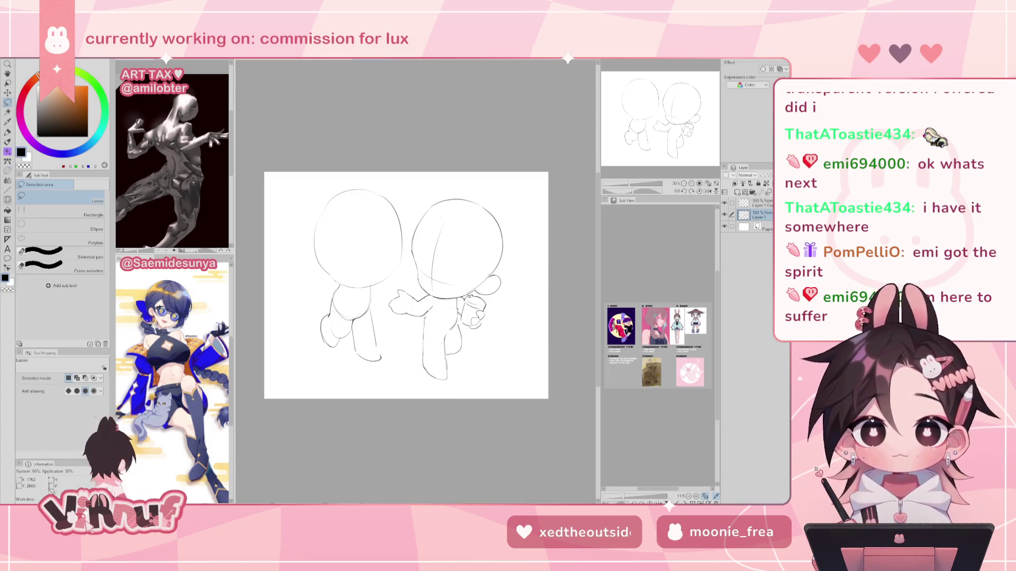
# Step: Select the pen tool and zoom in on the two chibi sketches, bringing up the browser window
pyautogui.press('e')
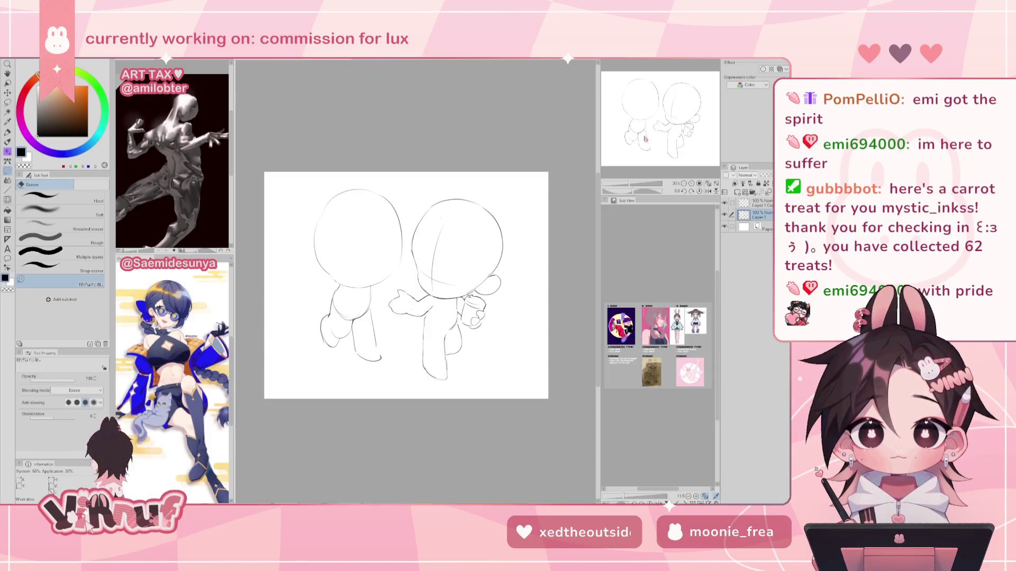
pyautogui.moveTo(658, 135); pyautogui.dragTo(684, 110)
pyautogui.press('p')
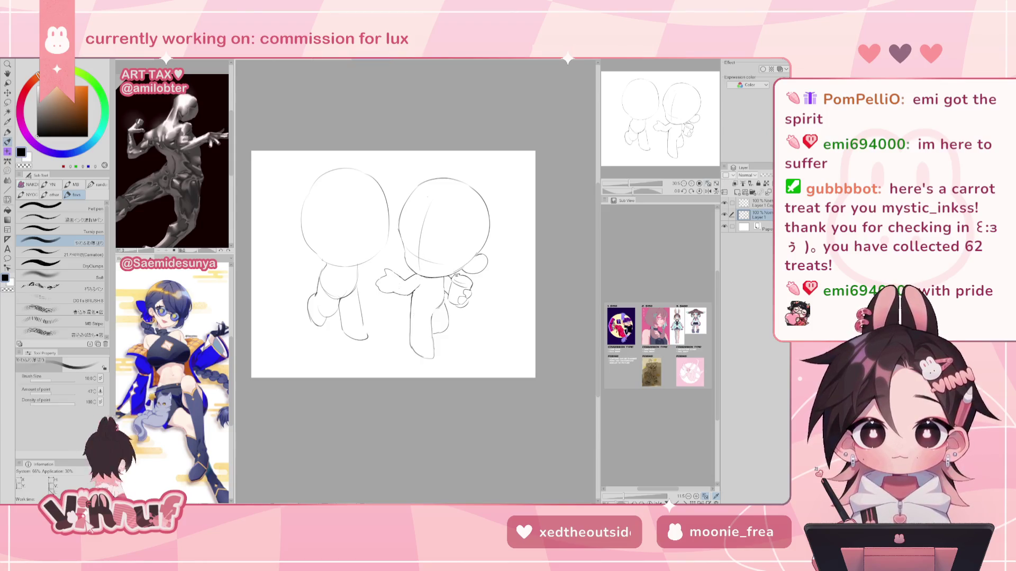
pyautogui.click(708, 184)
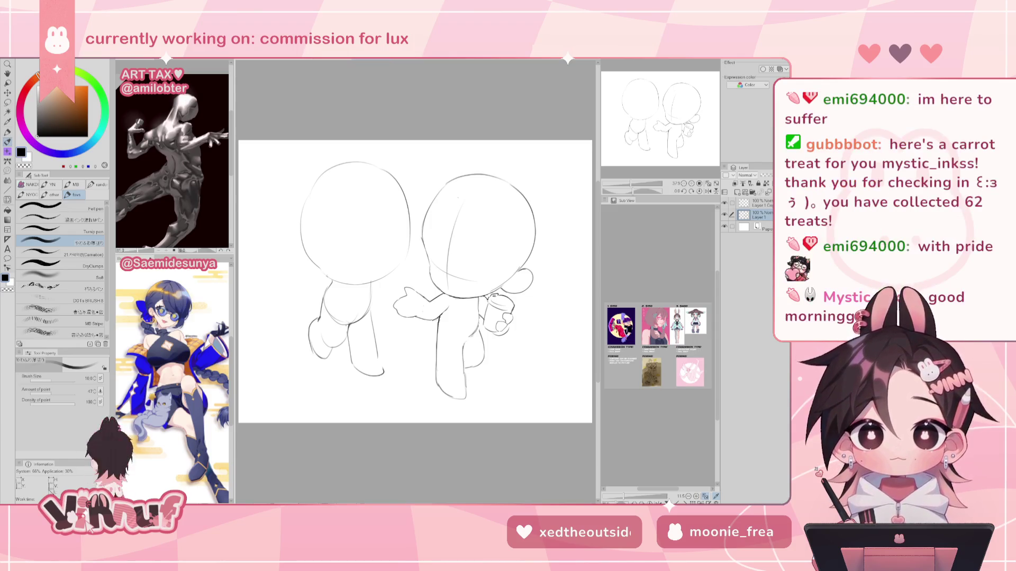
pyautogui.hotkey('alt', 'Tab')
pyautogui.hotkey('alt', 'Tab')
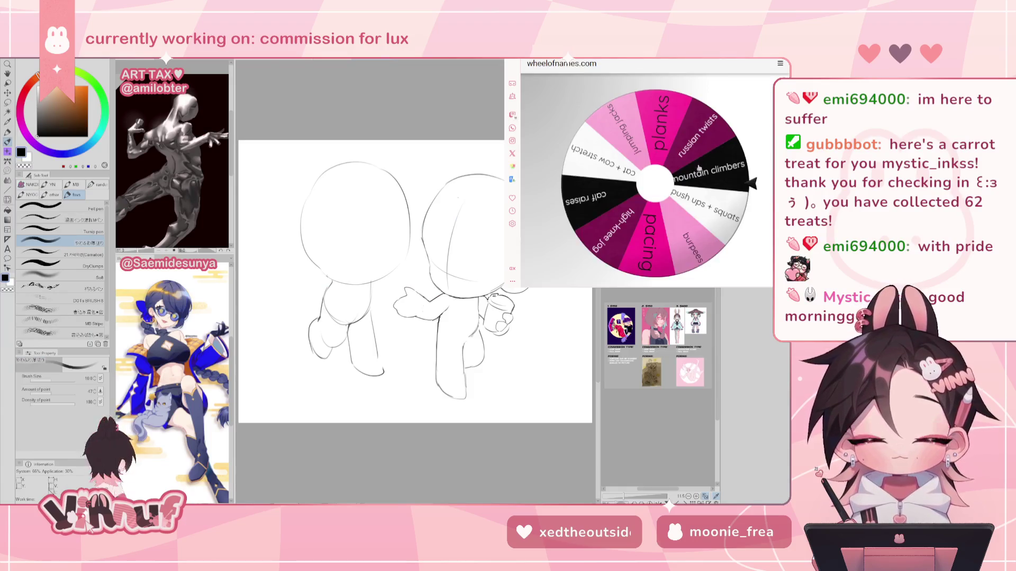
# Step: Spin the exercise wheel so it lands on planks, and move to the next browser tab
pyautogui.click(684, 175)
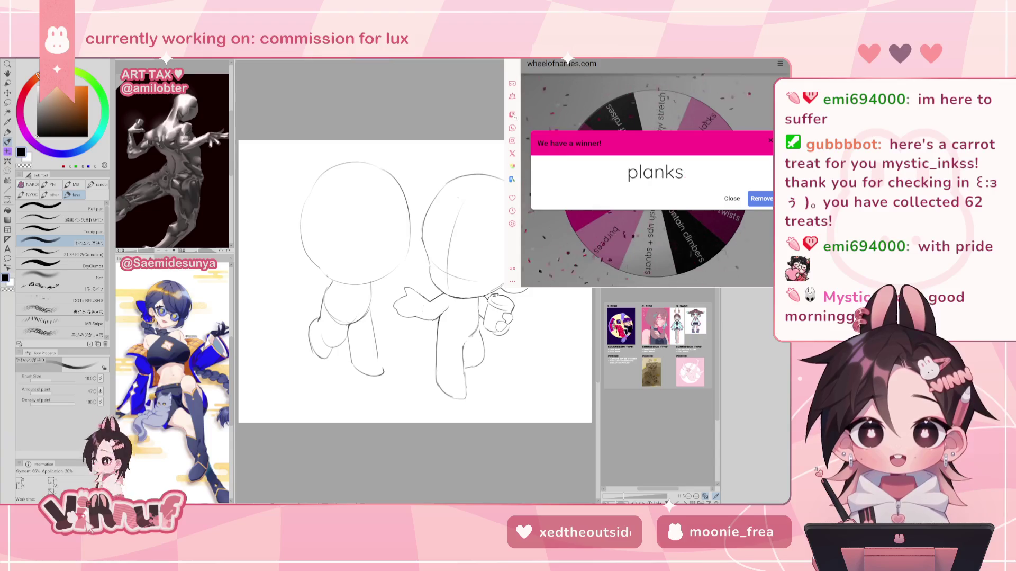
pyautogui.hotkey('ctrl', 'Tab')
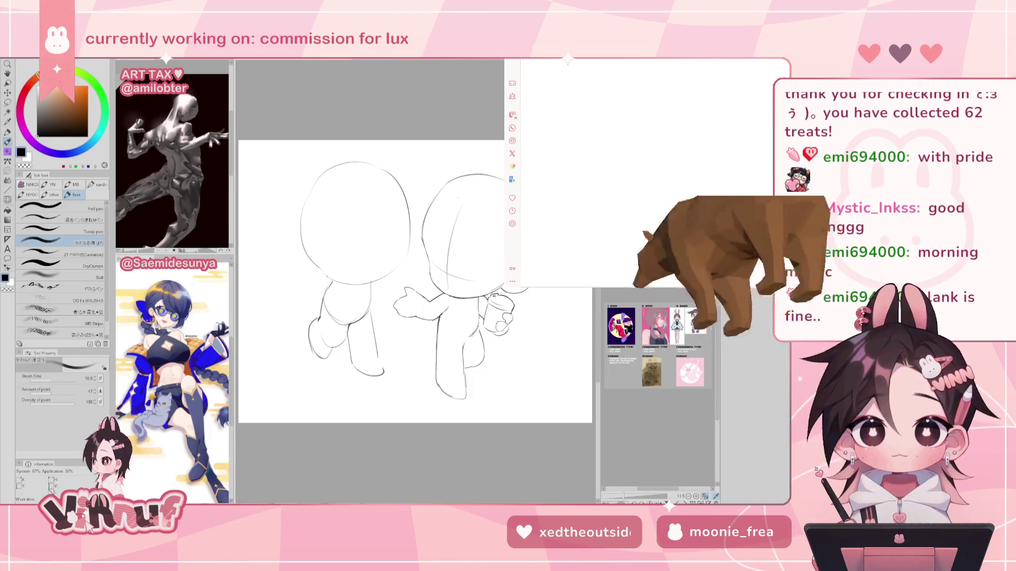
# Step: Pass briefly through the Opera help page and return to the 5:00 Google timer
pyautogui.press('F1')
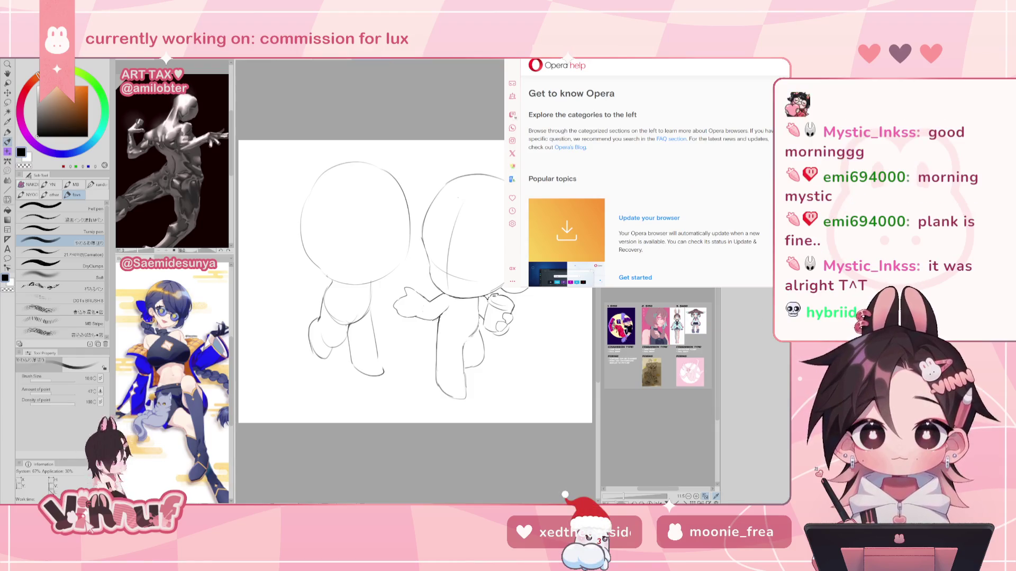
pyautogui.hotkey('ctrl', 'w')
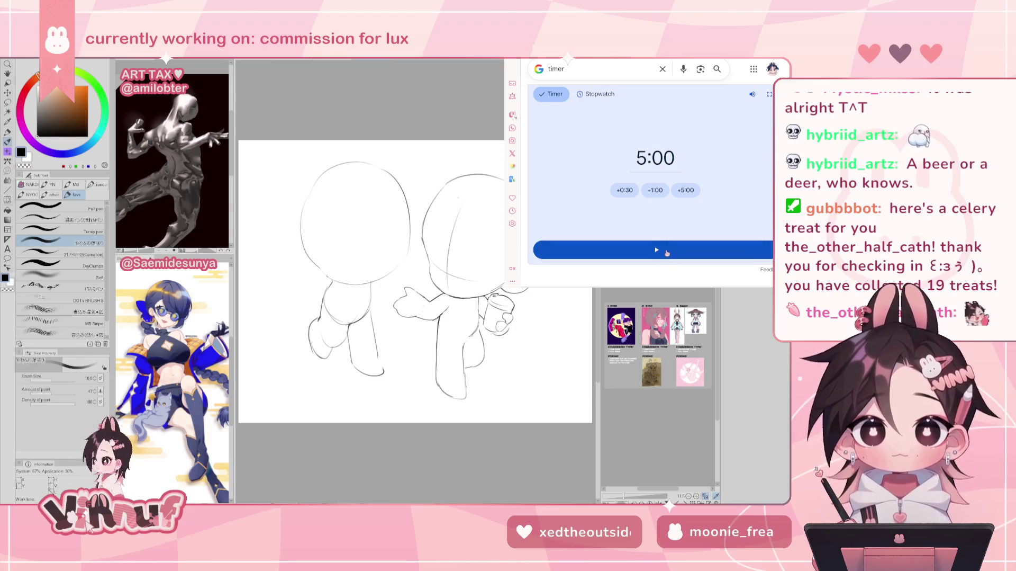
# Step: Start the 5-minute Google timer and, at about 2:32 remaining, return to the exercise wheel
pyautogui.click(667, 253)
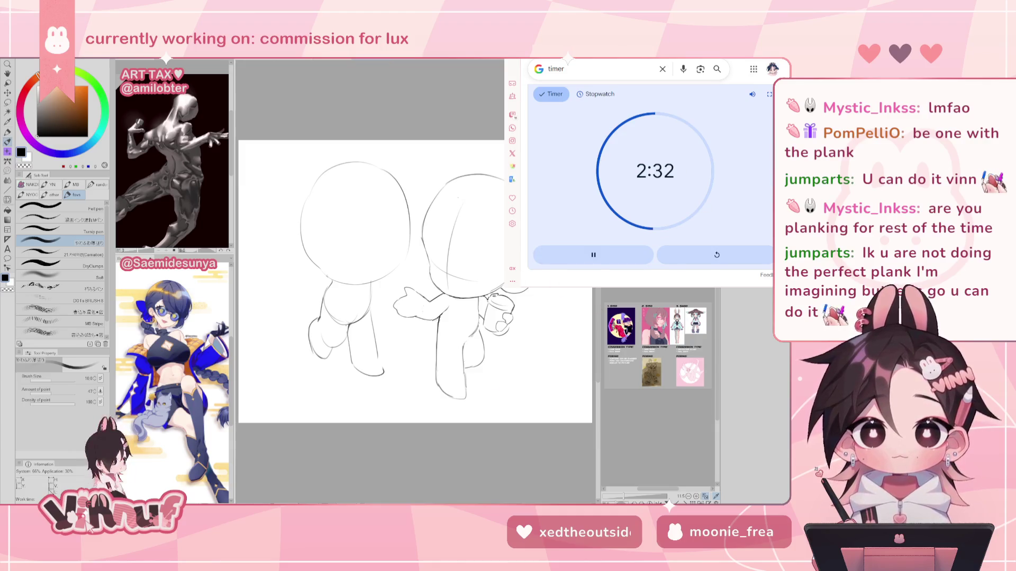
pyautogui.click(729, 196)
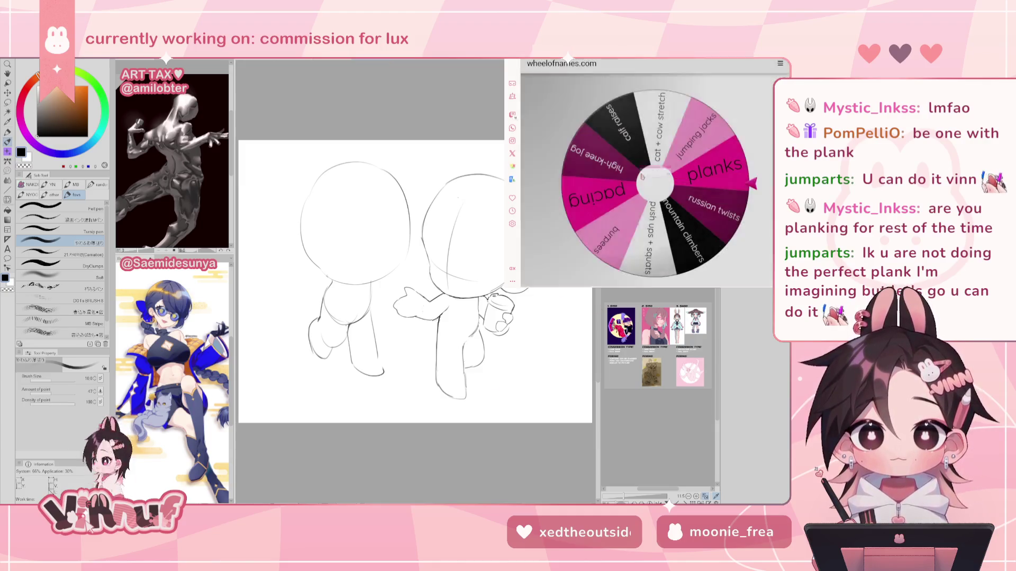
# Step: Spin the exercise wheel, dismiss the mountain climbers result, and respin it twice more
pyautogui.click(647, 190)
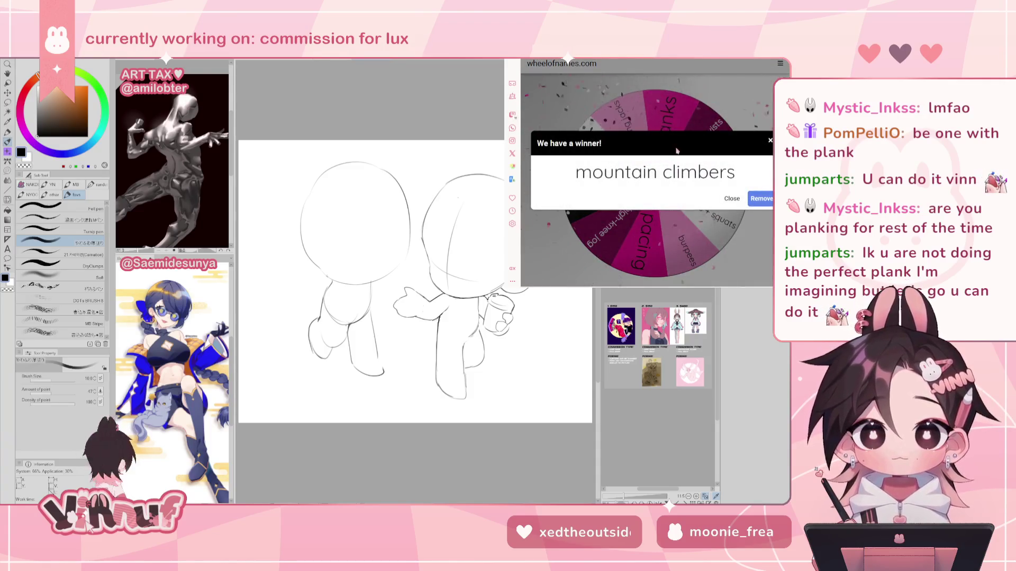
pyautogui.click(645, 212)
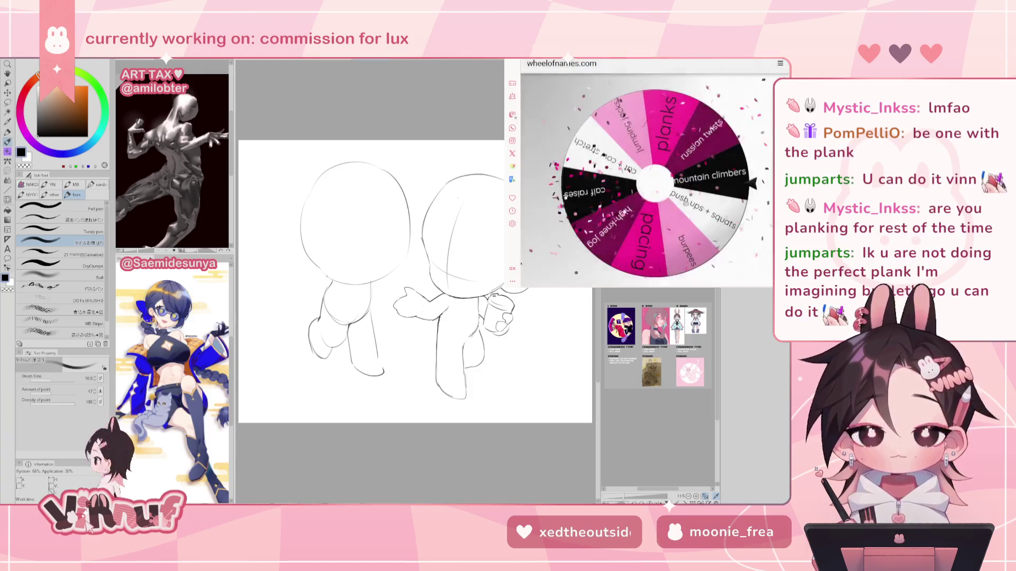
pyautogui.click(645, 212)
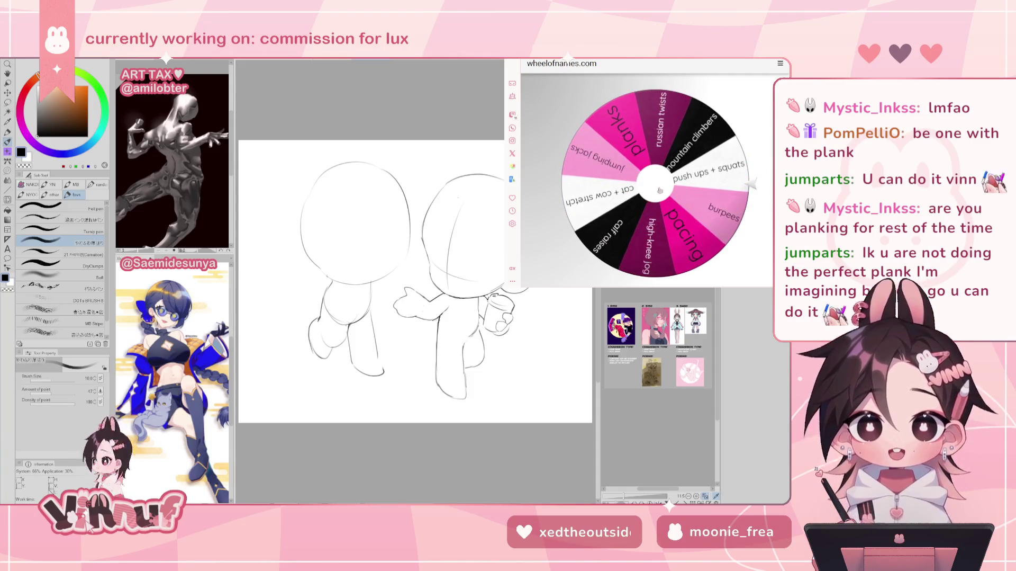
pyautogui.press('Escape')
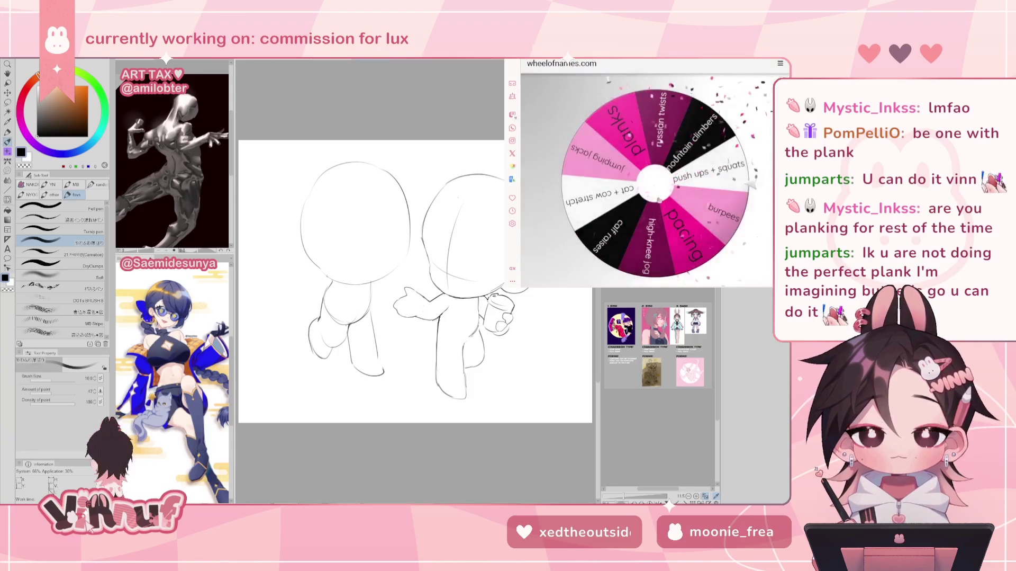
pyautogui.click(659, 200)
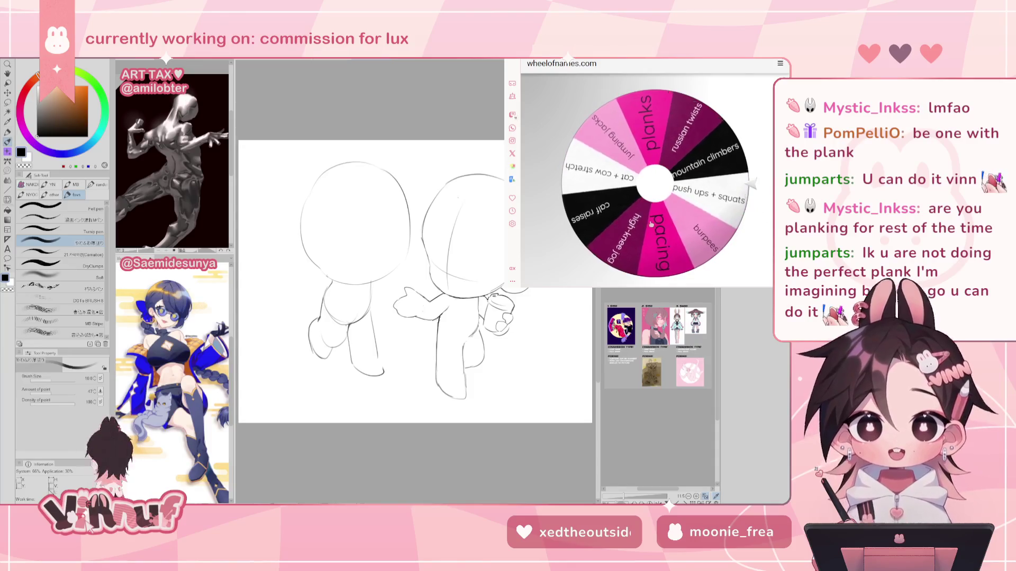
# Step: Check the wheel's entries list, respin the wheel, and close the burpees winner notice
pyautogui.scroll(-3, 665, 267)
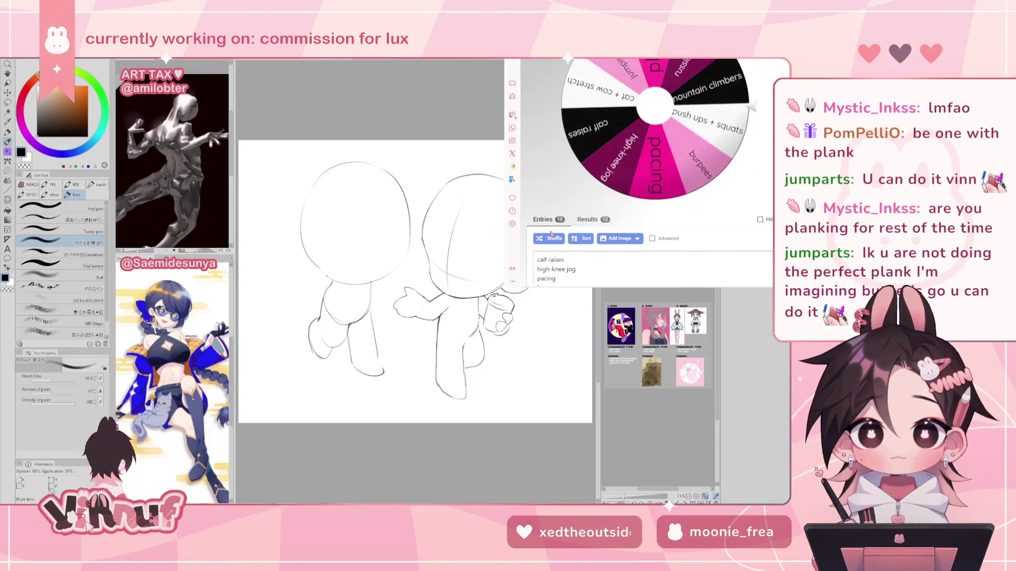
pyautogui.click(735, 197)
pyautogui.click(665, 163)
pyautogui.scroll(3, 665, 167)
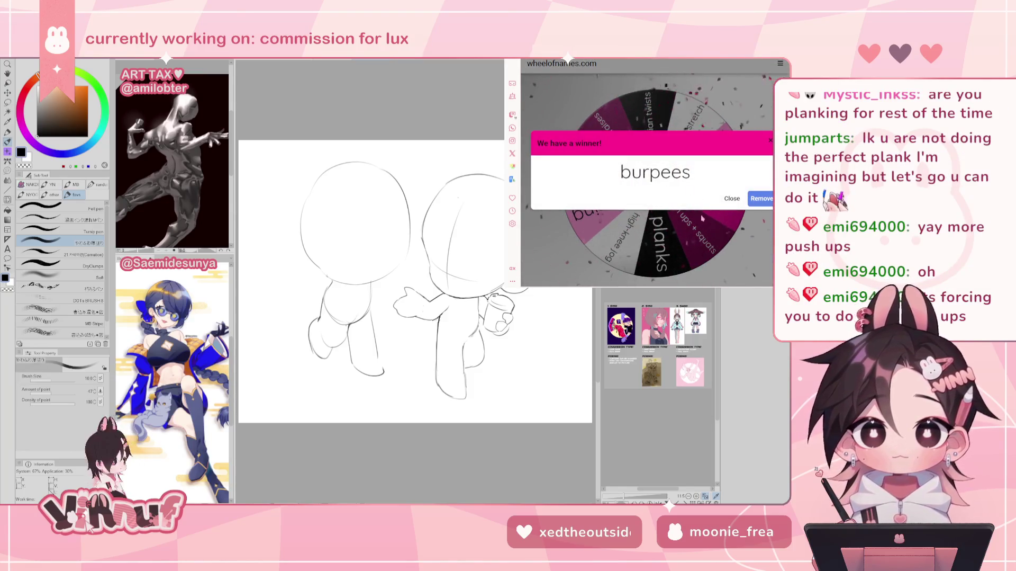
pyautogui.click(730, 199)
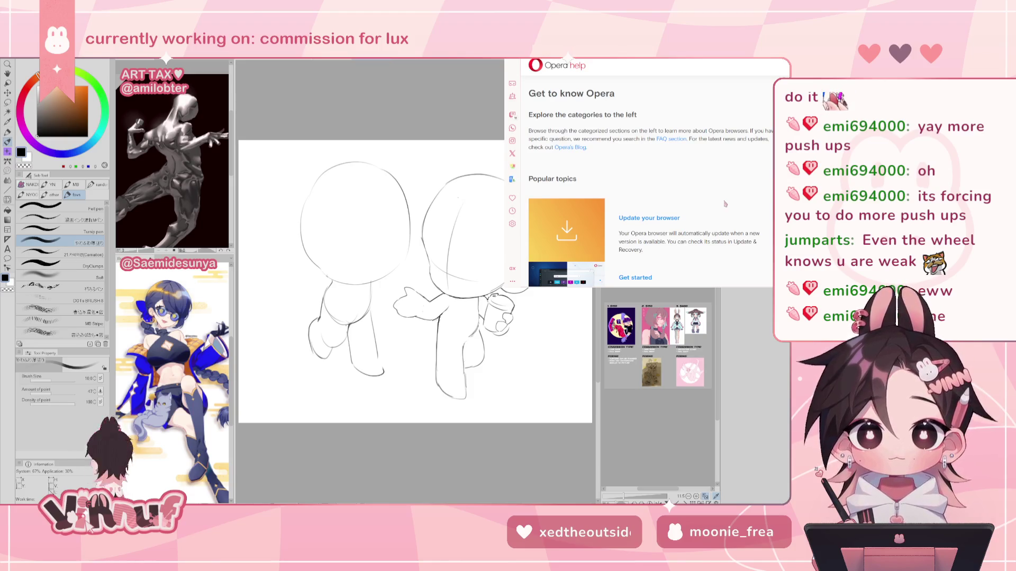
# Step: Cycle to the finished countdown timer tab and silence its alarm
pyautogui.hotkey('ctrl', 'Tab')
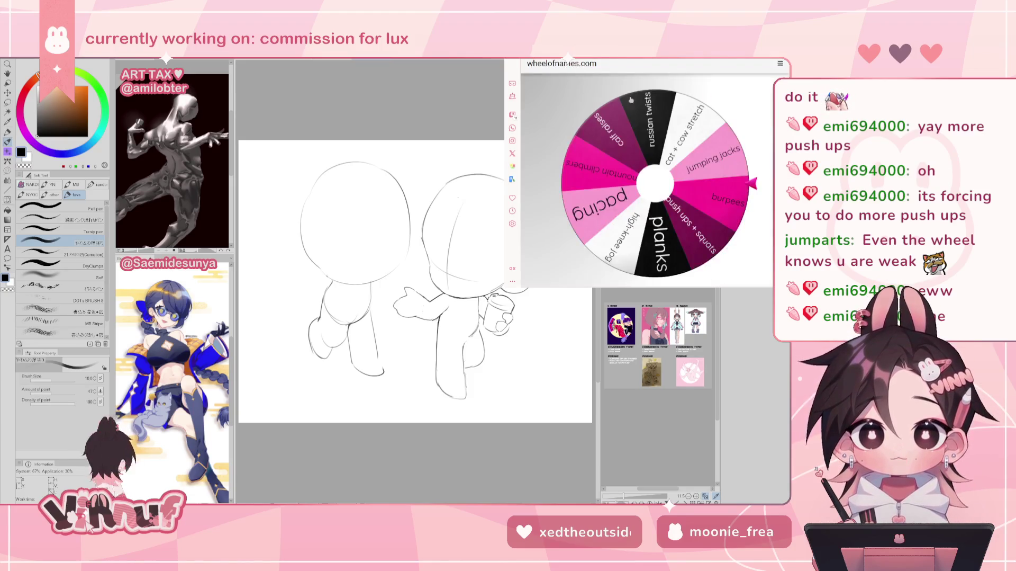
pyautogui.hotkey('ctrl', 'Tab')
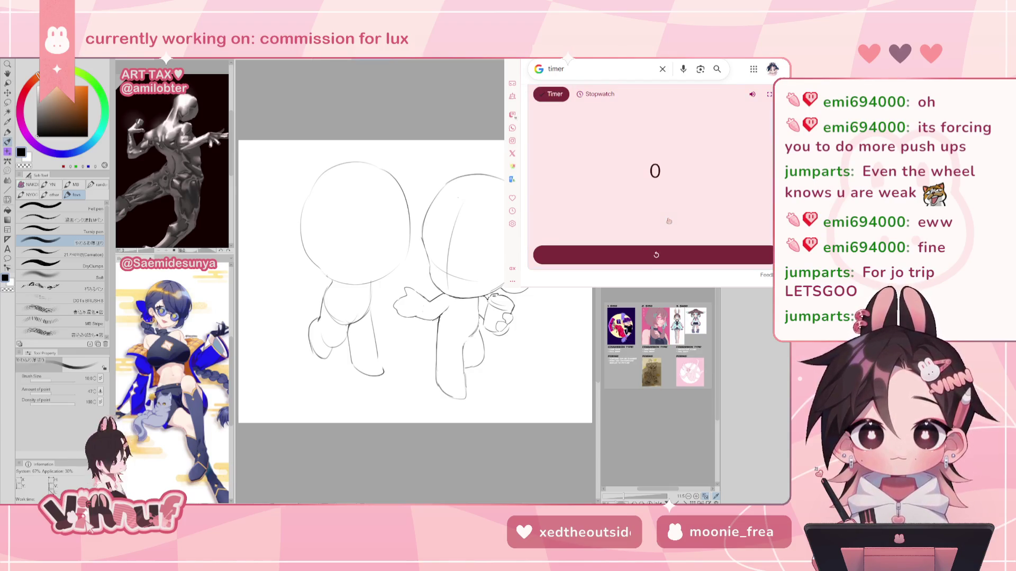
pyautogui.click(654, 253)
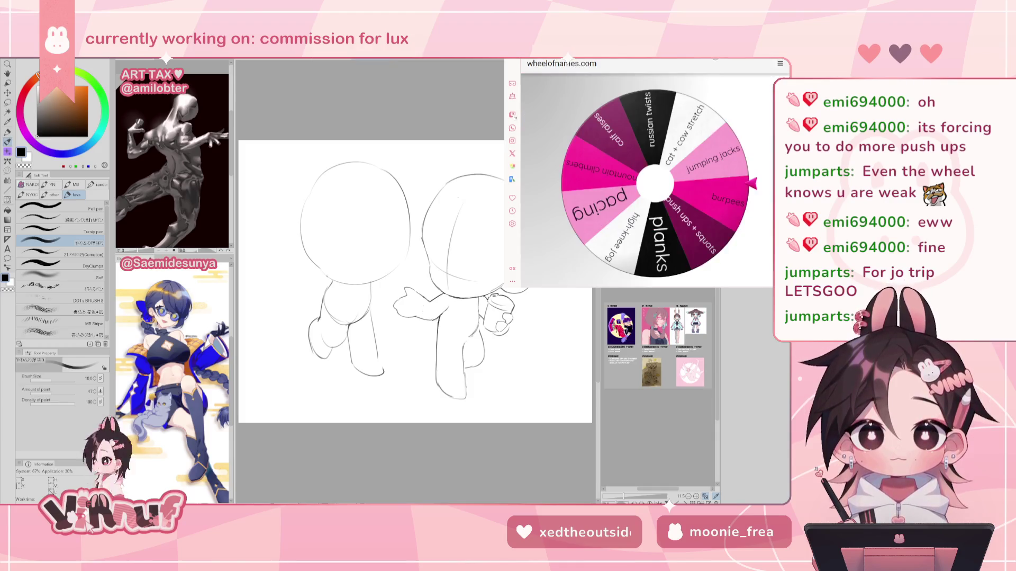
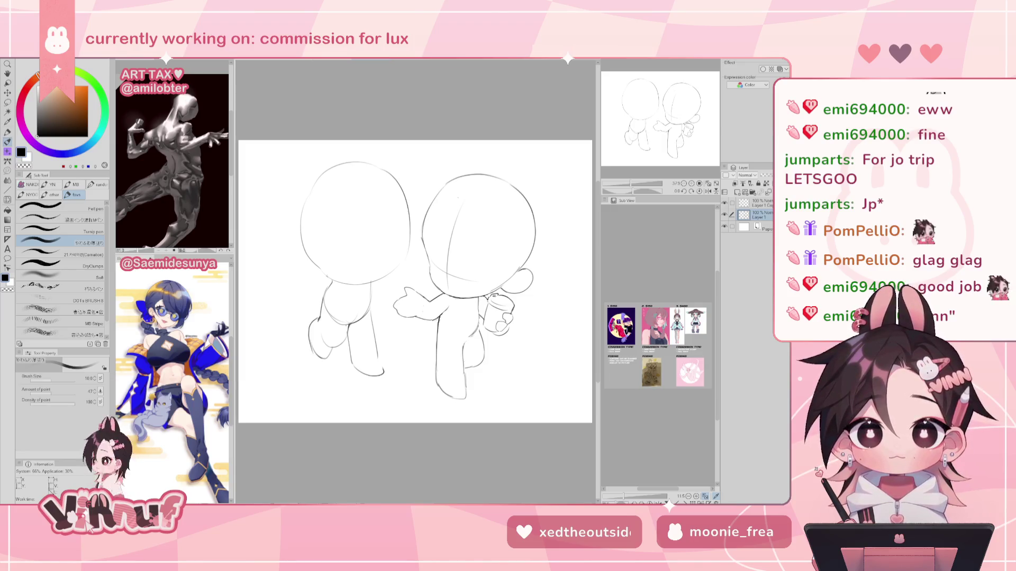
# Step: Draw a vertical centre guideline in the right figure's head, checking it in a mirrored view
pyautogui.moveTo(415, 280); pyautogui.dragTo(388, 269)
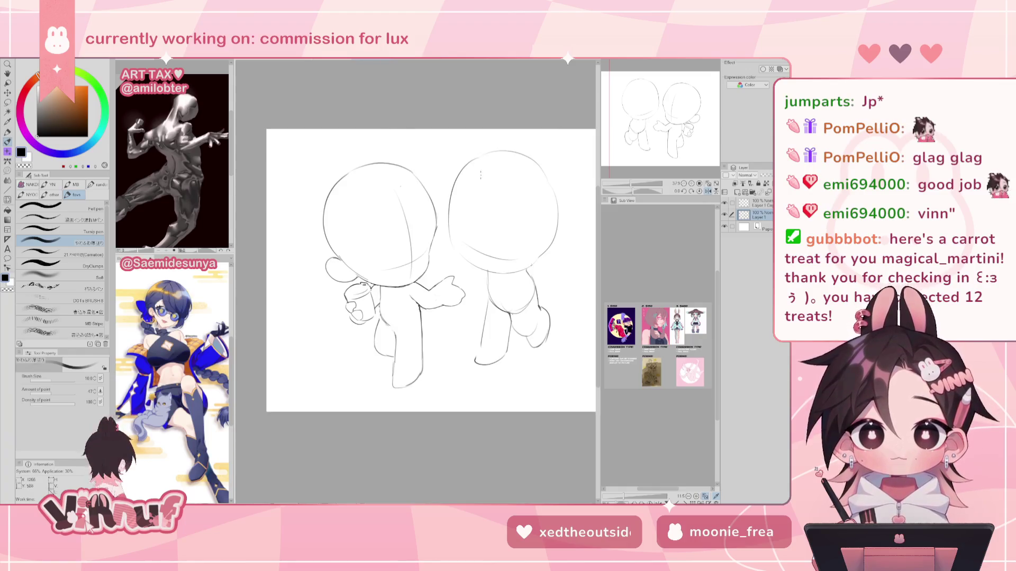
pyautogui.press('h')
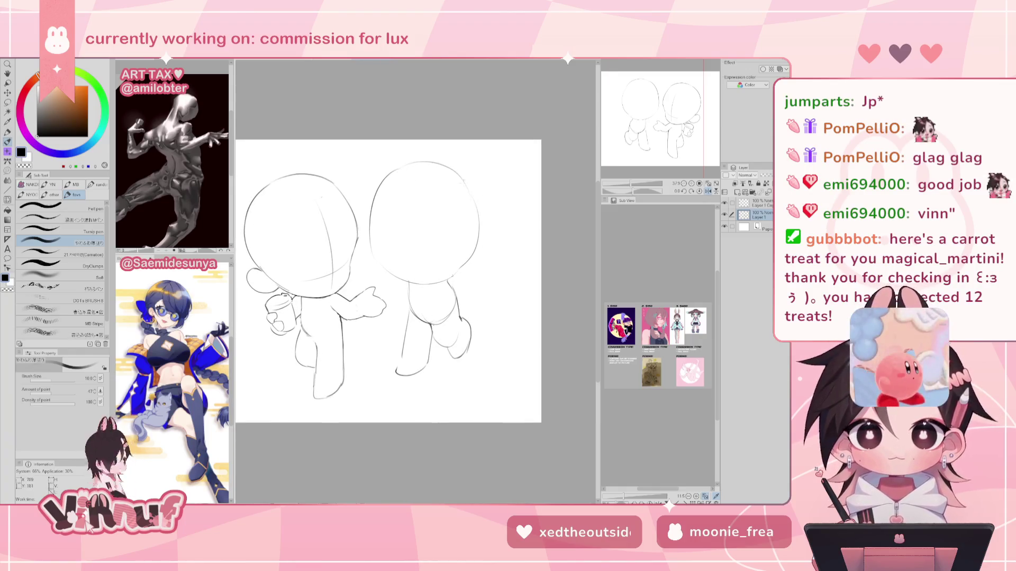
pyautogui.moveTo(398, 203); pyautogui.dragTo(408, 164)
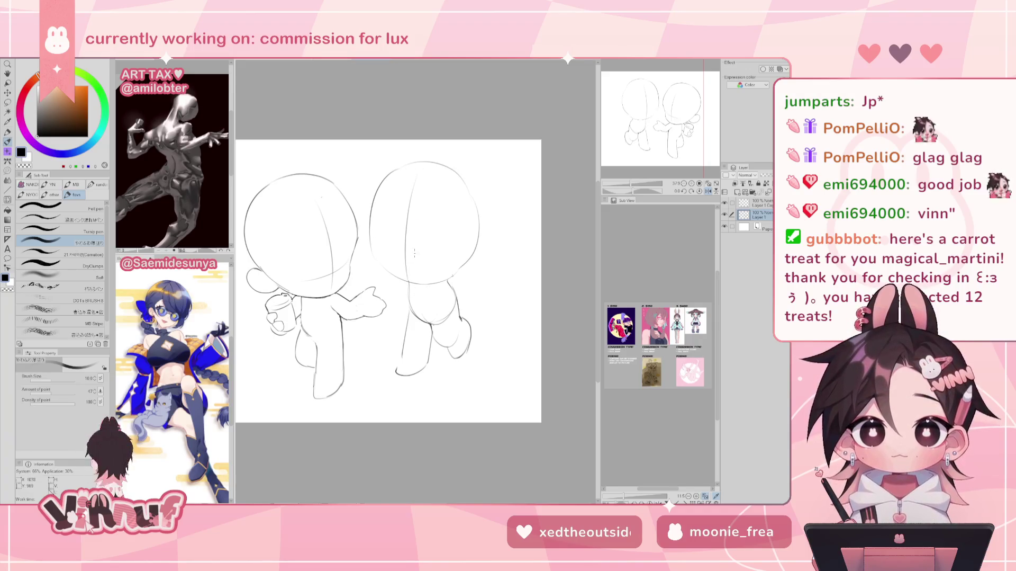
pyautogui.press('h')
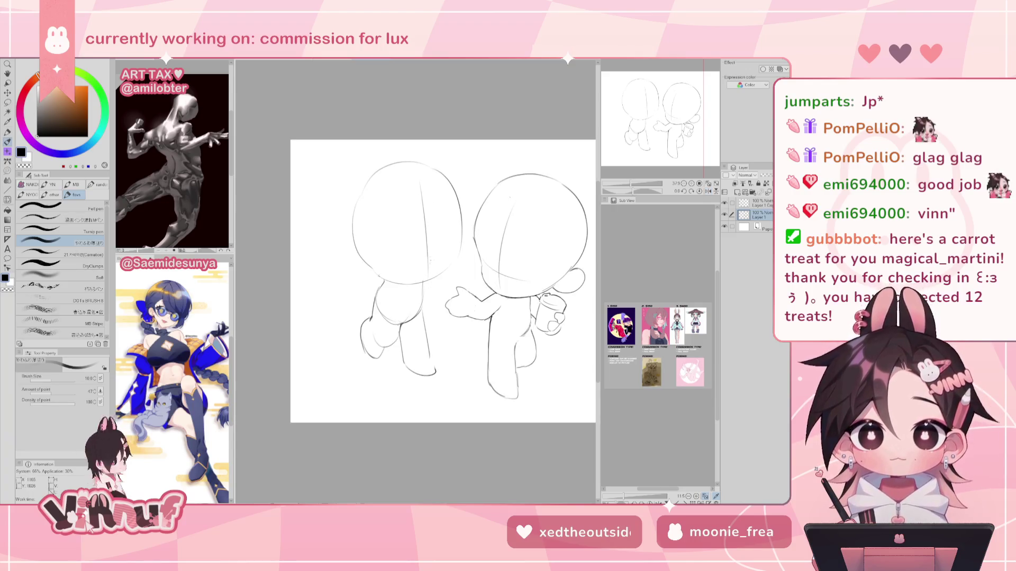
pyautogui.press('h')
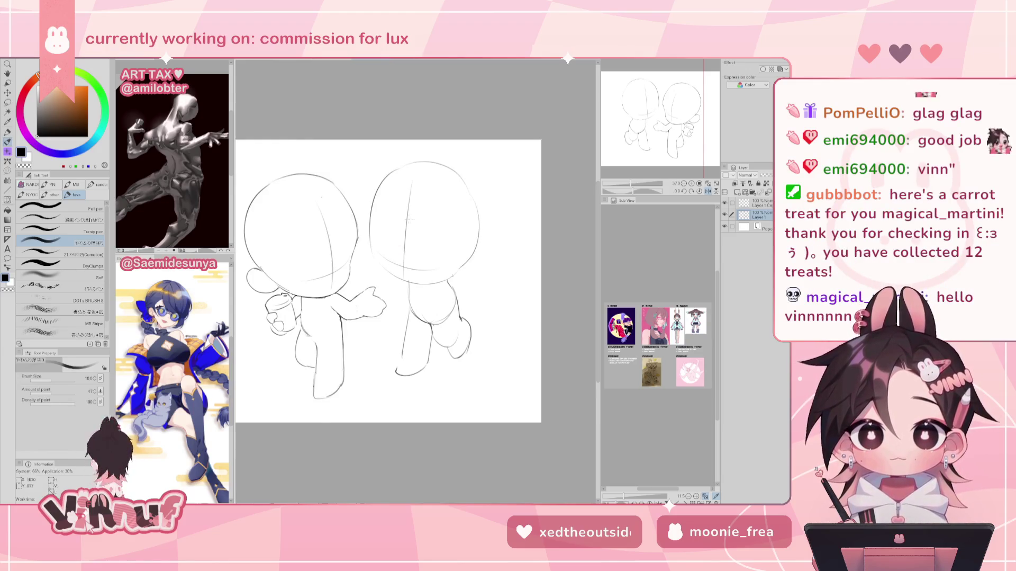
# Step: Retrace the left edge of the right figure's head while flipping the canvas to check
pyautogui.press('h')
pyautogui.moveTo(468, 255); pyautogui.dragTo(421, 244)
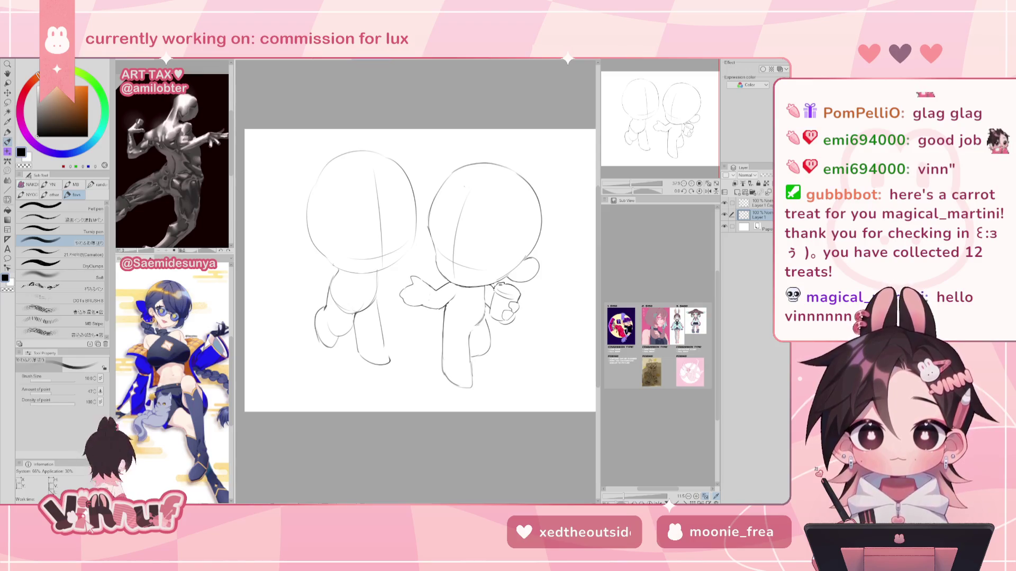
pyautogui.press('h')
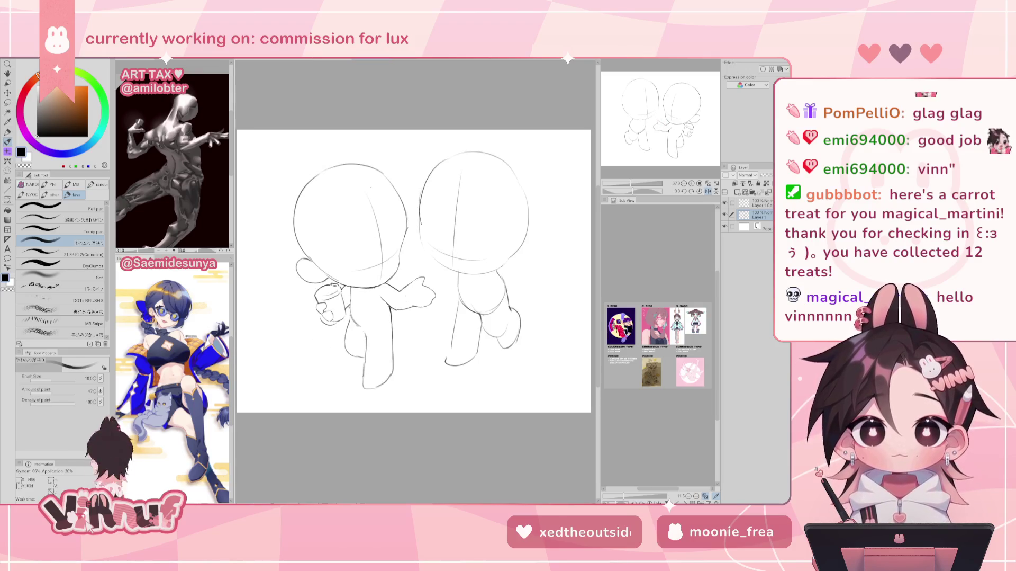
pyautogui.moveTo(422, 207); pyautogui.dragTo(421, 241)
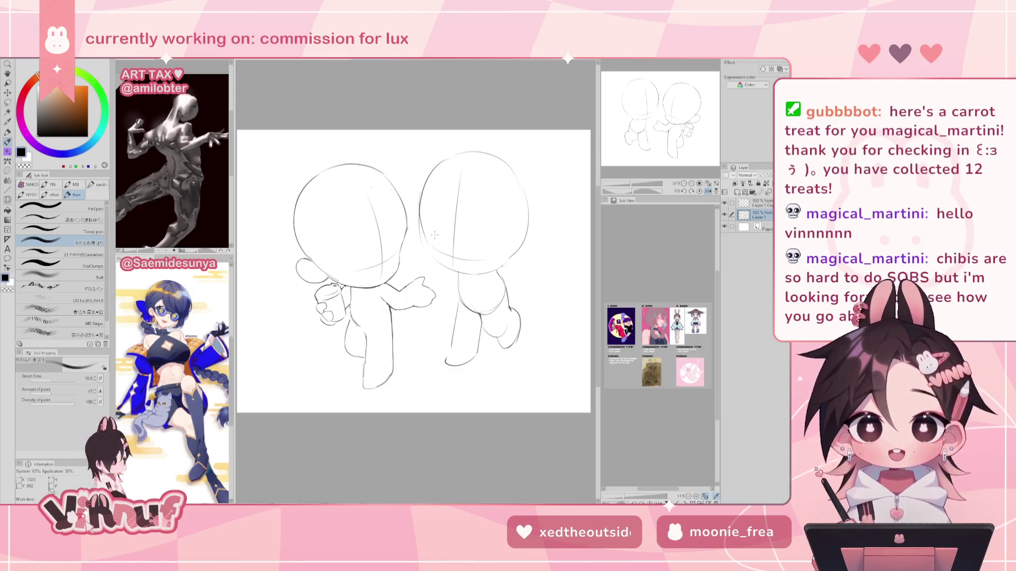
pyautogui.moveTo(434, 235); pyautogui.dragTo(405, 234)
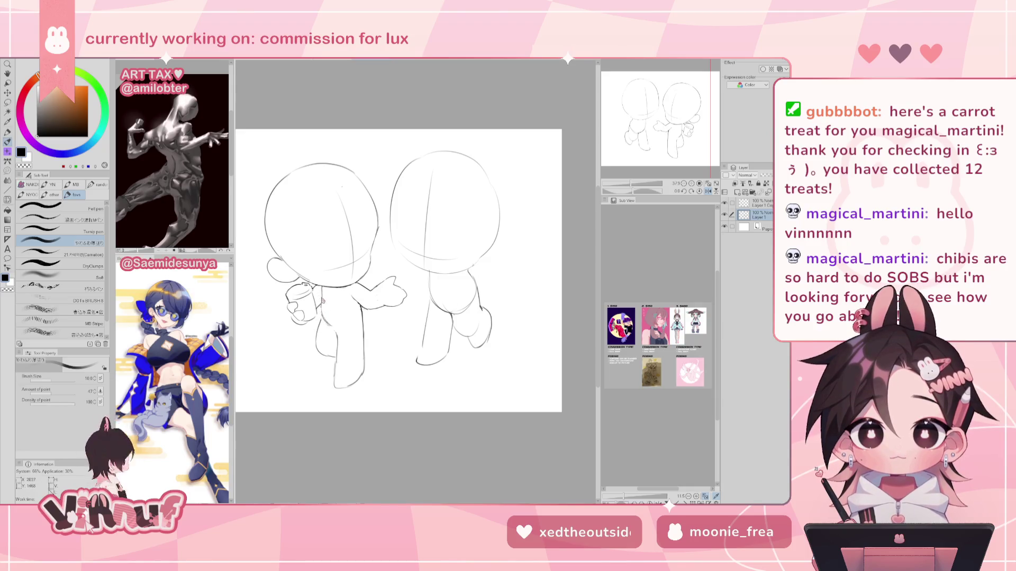
pyautogui.press('e')
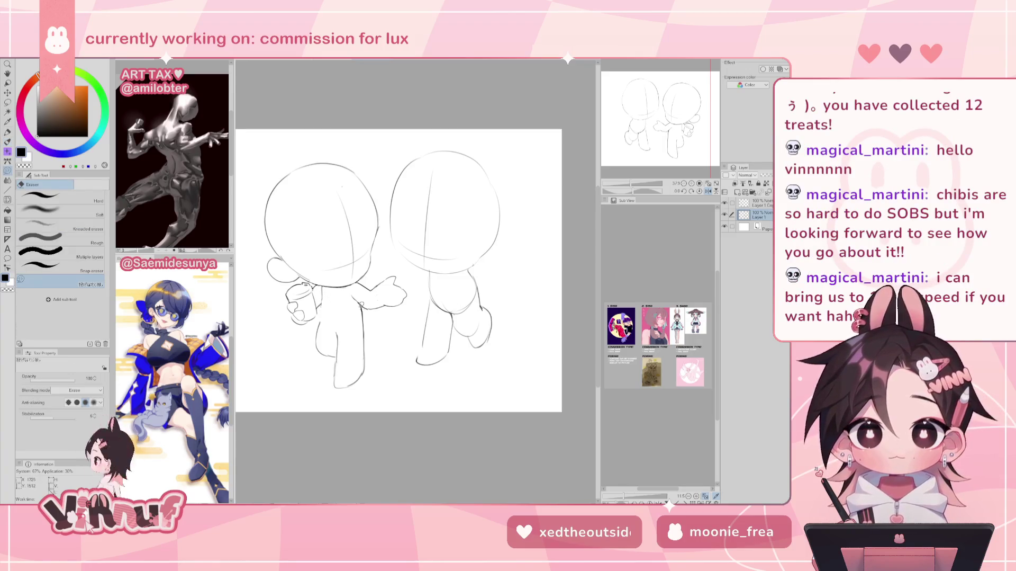
pyautogui.press('p')
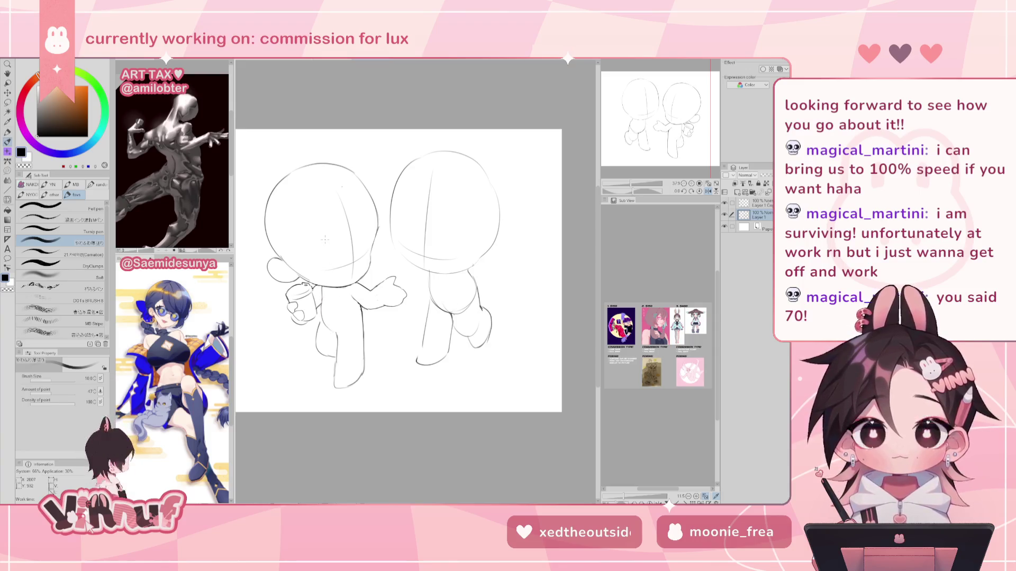
pyautogui.press('h')
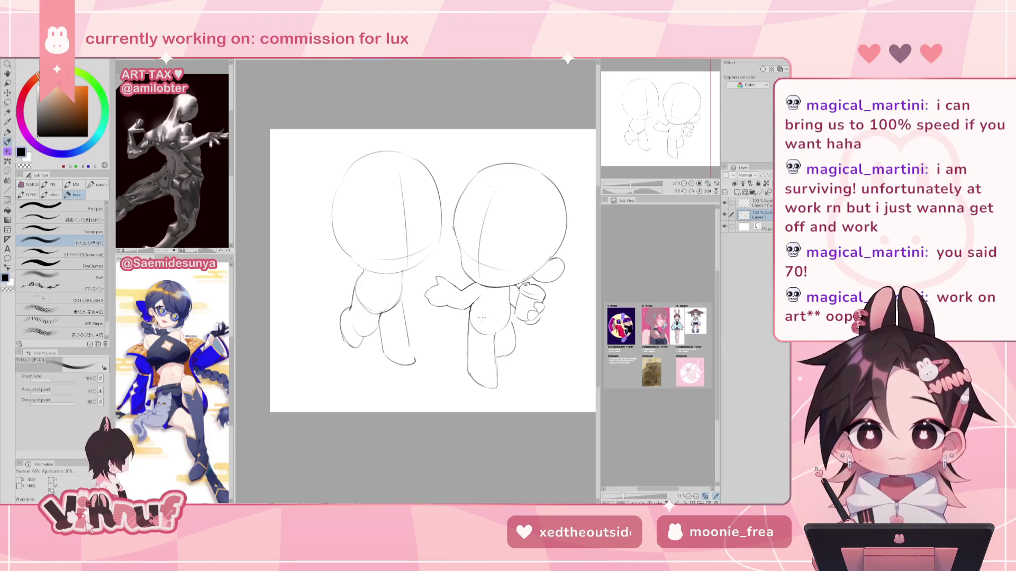
pyautogui.press('e')
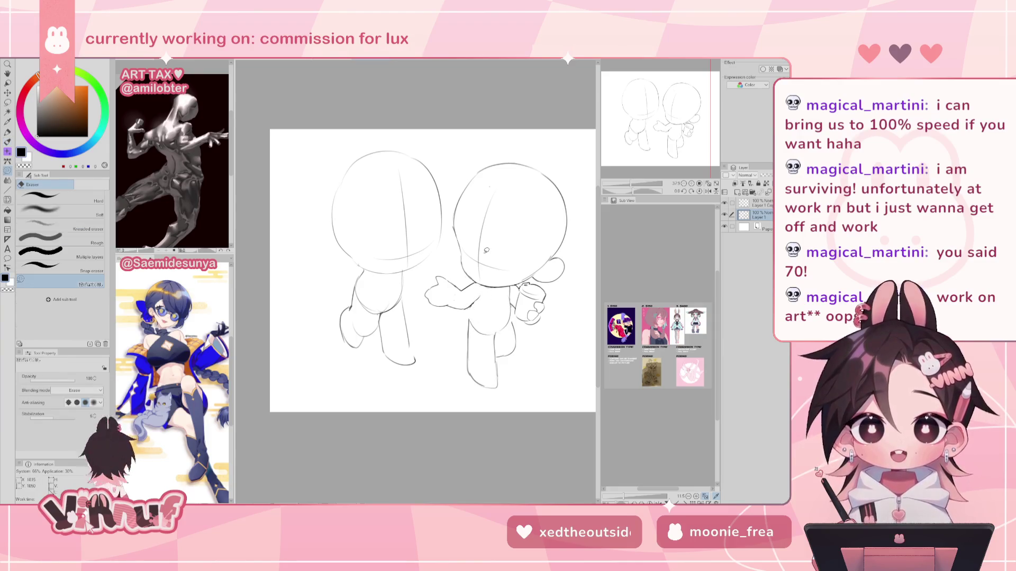
pyautogui.press('b')
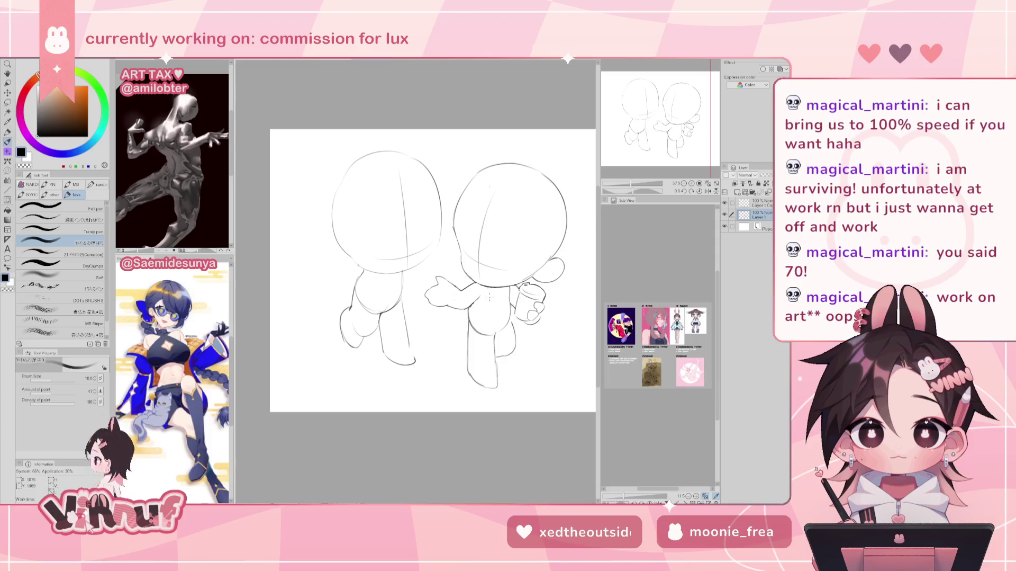
pyautogui.press('h')
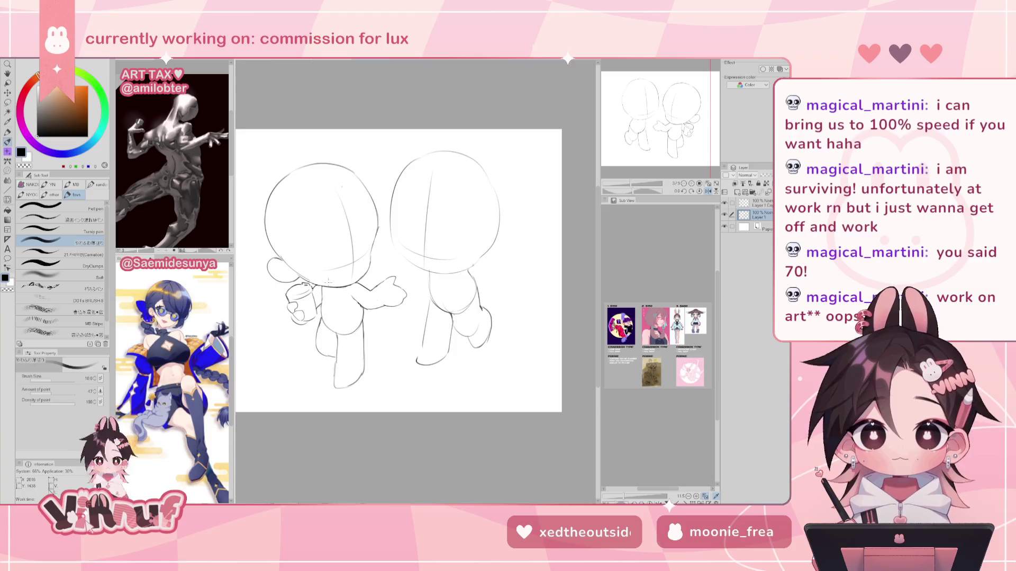
# Step: Erase part of the cup-holding figure's leg line
pyautogui.press('h')
pyautogui.press('e')
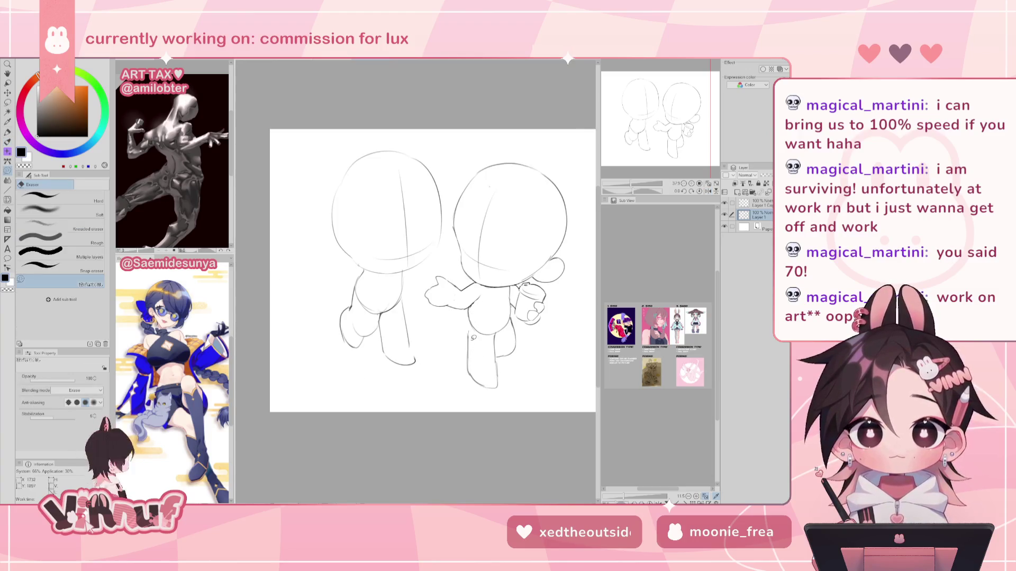
pyautogui.moveTo(470, 322); pyautogui.dragTo(477, 345)
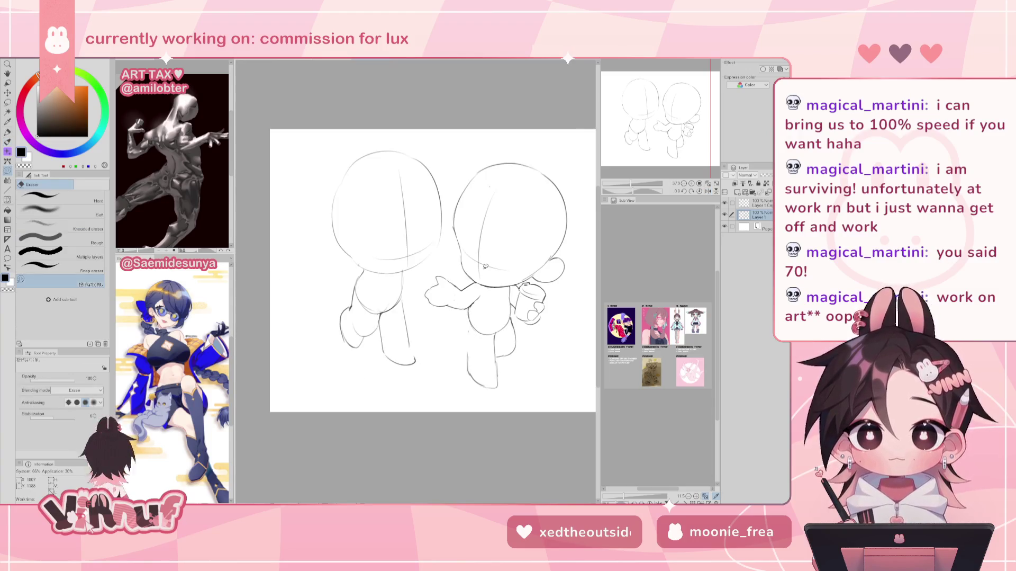
# Step: Redraw the cup-holding figure's leg line with the pencil, checking it mirrored
pyautogui.press('p')
pyautogui.moveTo(486, 265); pyautogui.dragTo(404, 270)
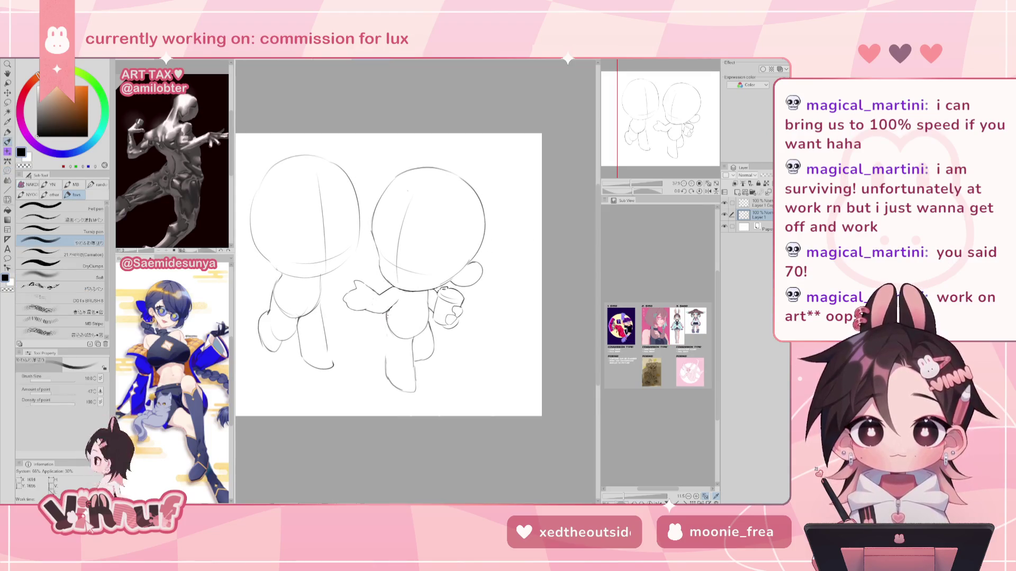
pyautogui.moveTo(387, 313)
pyautogui.mouseDown()
pyautogui.moveTo(385, 371)
pyautogui.moveTo(386, 328)
pyautogui.mouseUp()
pyautogui.press('h')
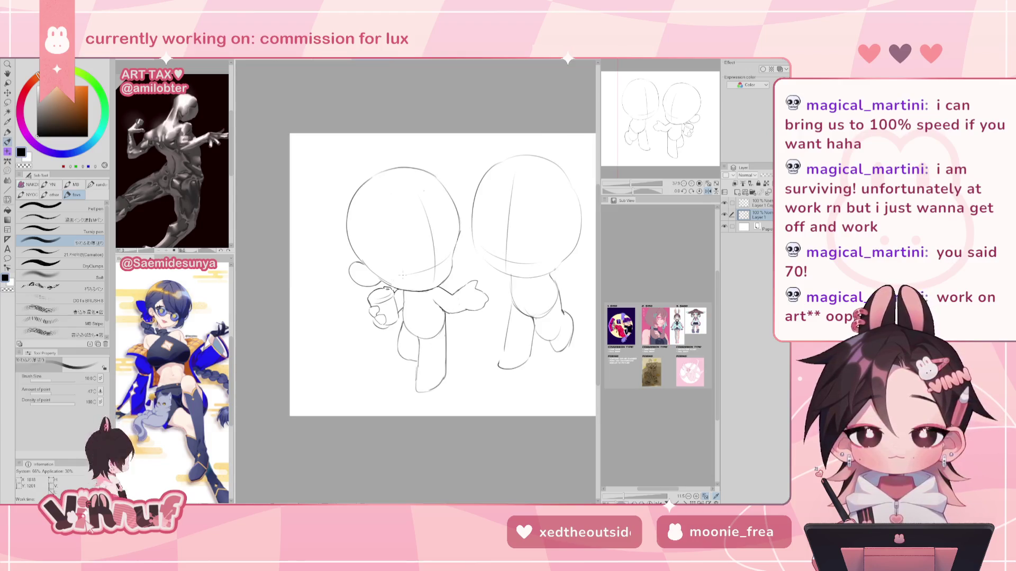
pyautogui.press('h')
pyautogui.moveTo(487, 347); pyautogui.dragTo(485, 371)
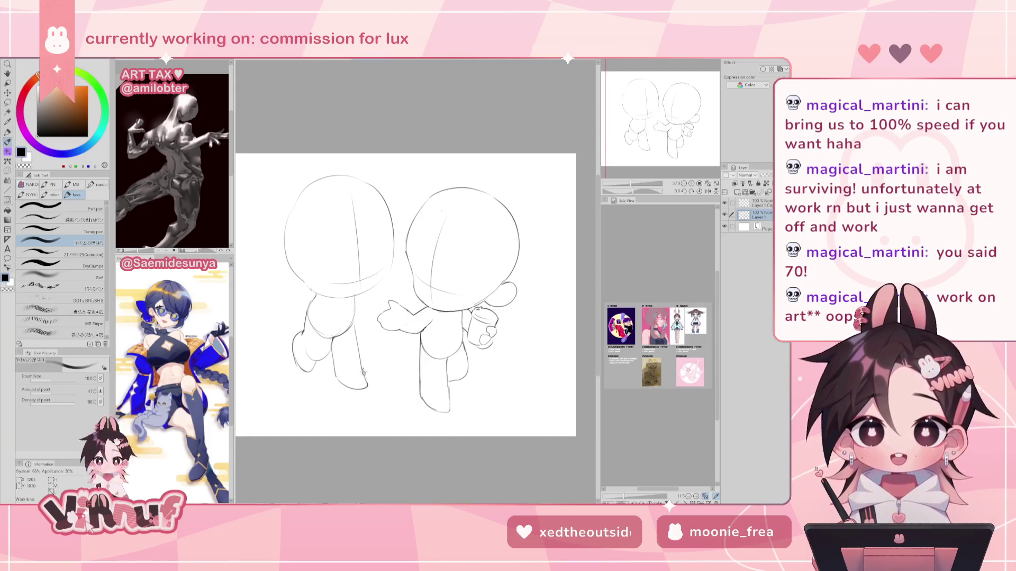
pyautogui.press('h')
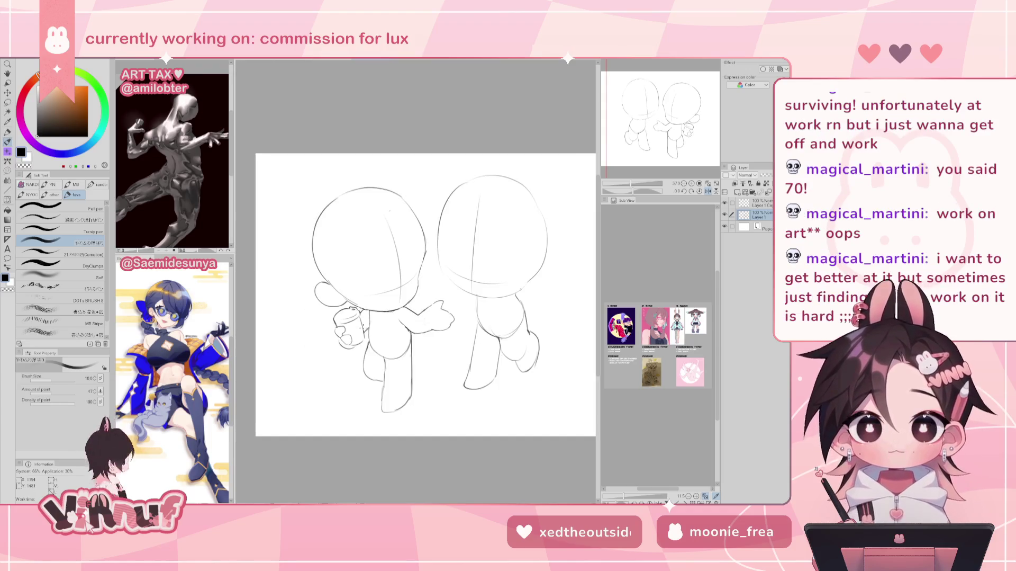
pyautogui.press('h')
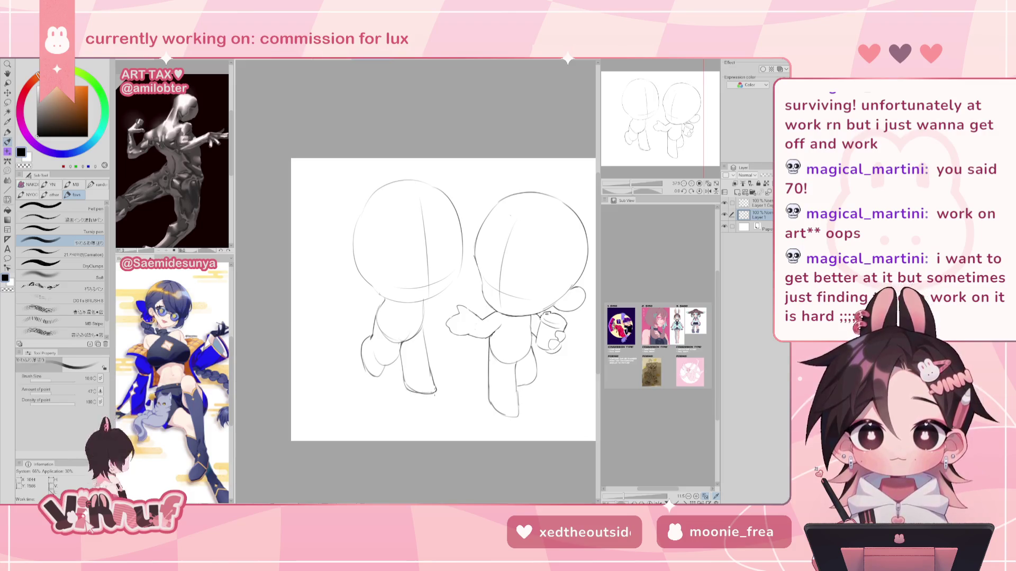
# Step: Make Layer 1 Copy the active layer with the eraser ready
pyautogui.press('e')
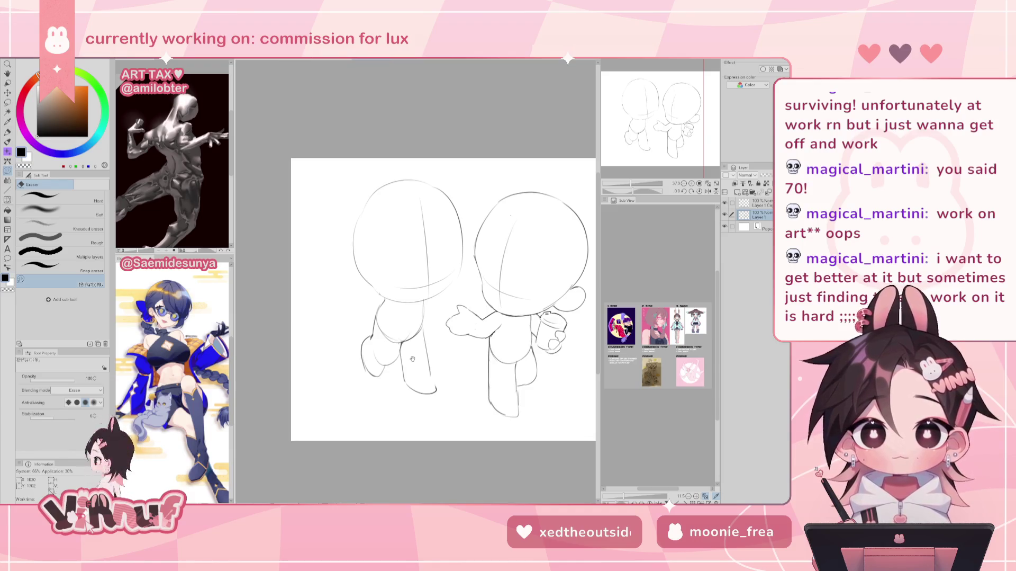
pyautogui.moveTo(526, 278); pyautogui.dragTo(497, 288)
pyautogui.click(762, 203)
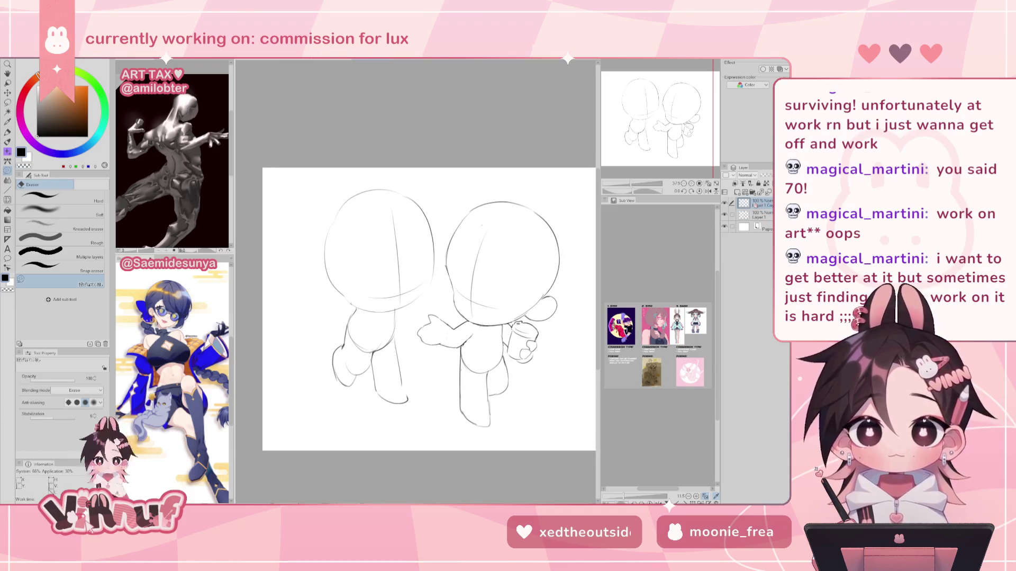
# Step: Complete the left head's ear curve with the pencil, flipping the canvas to compare
pyautogui.press('h')
pyautogui.press('p')
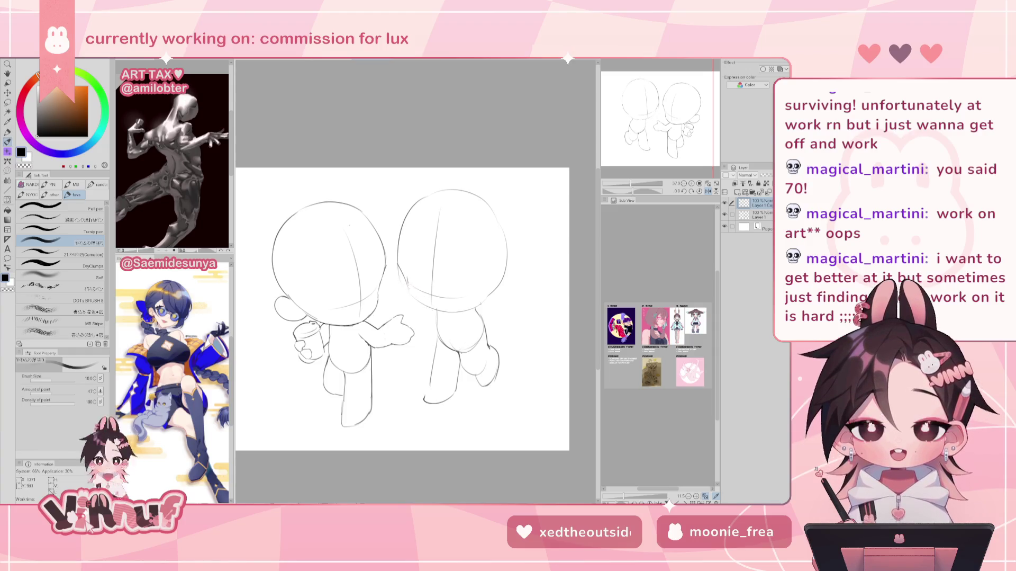
pyautogui.press('h')
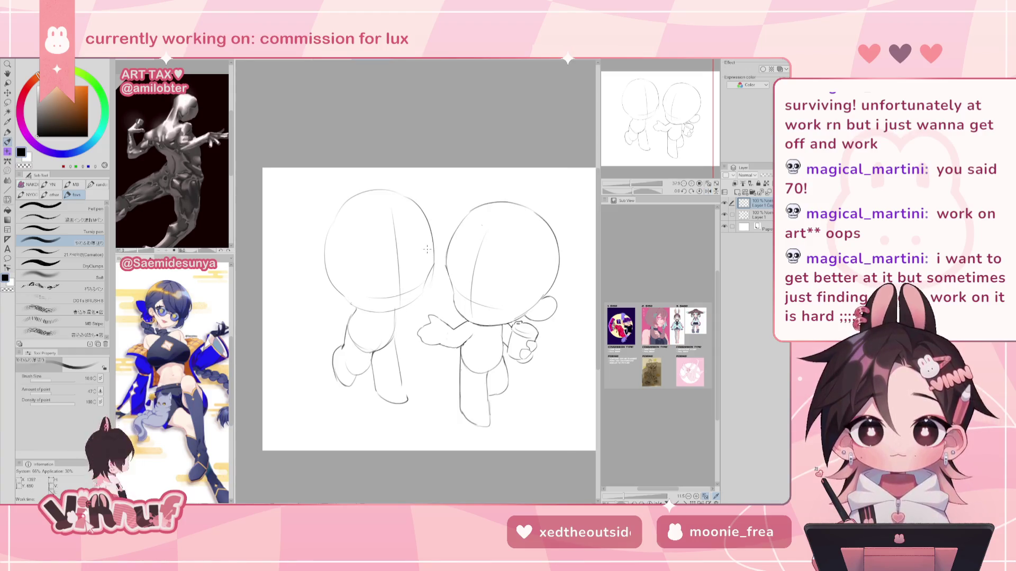
pyautogui.press('h')
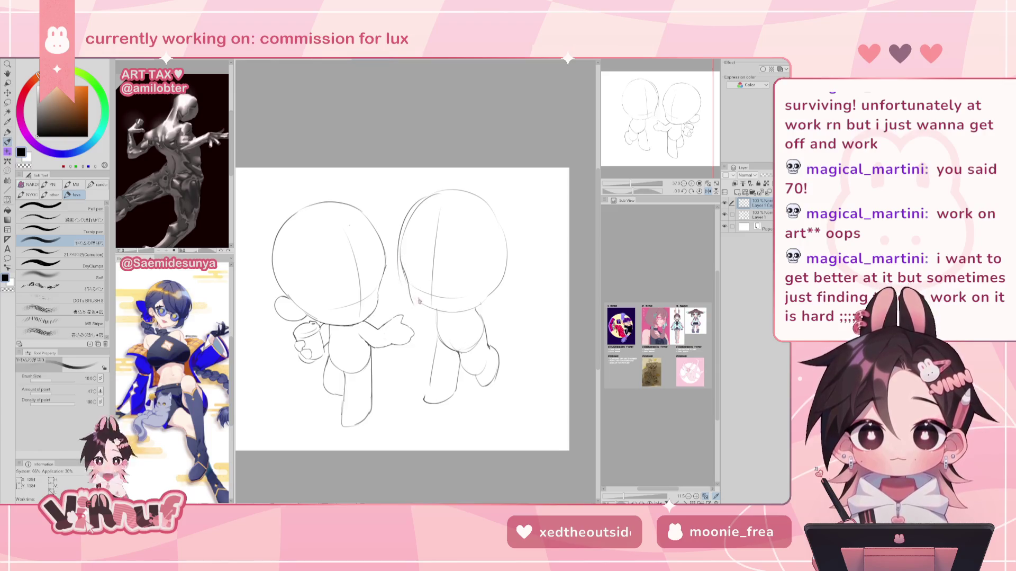
pyautogui.press('h')
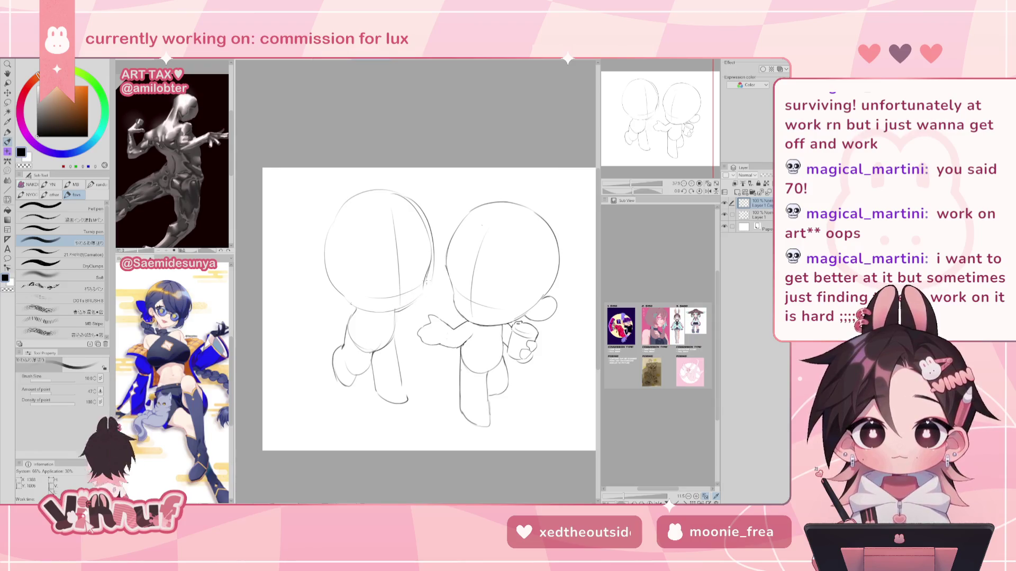
pyautogui.press('h')
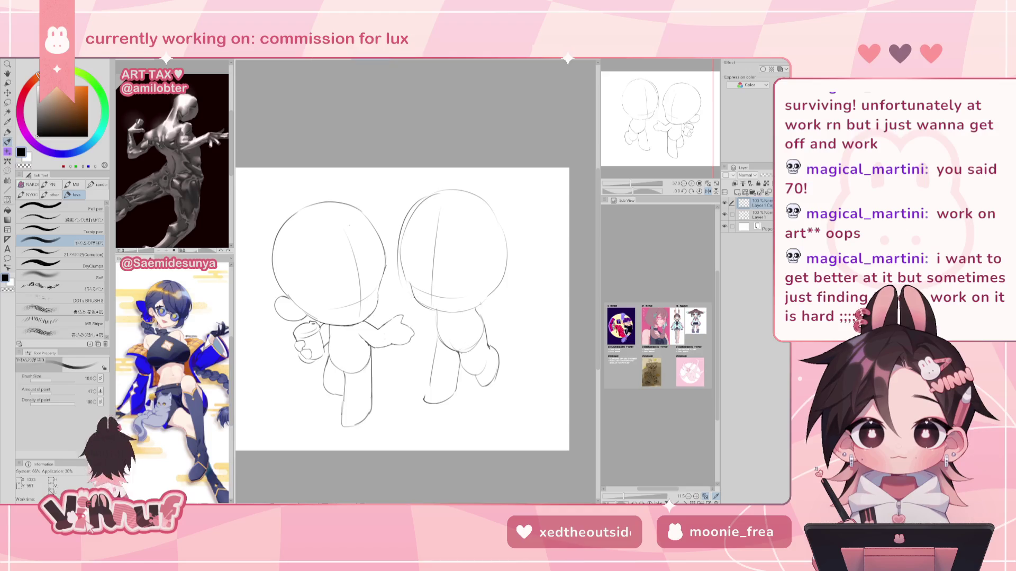
pyautogui.press('h')
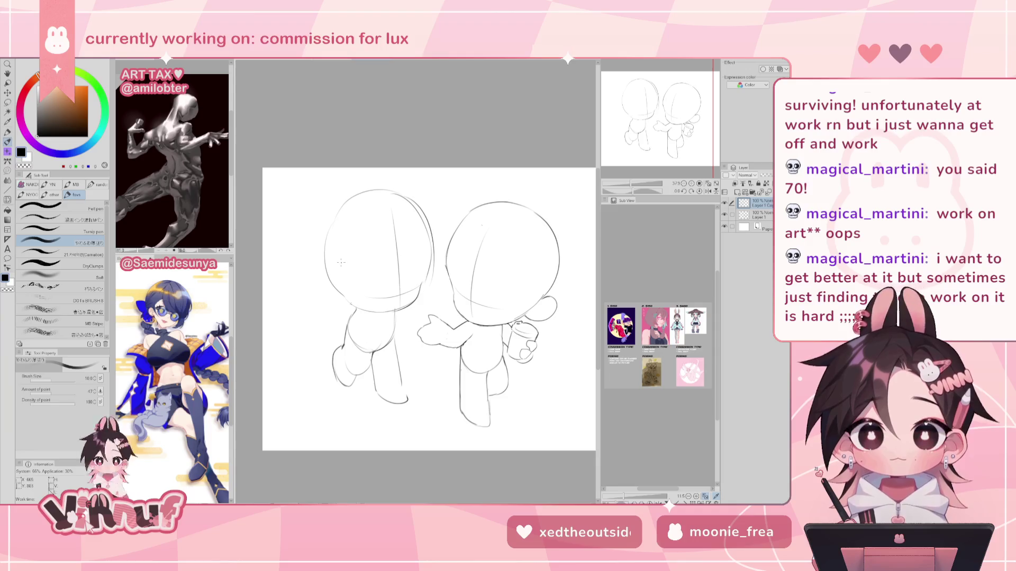
pyautogui.moveTo(327, 288); pyautogui.dragTo(334, 311)
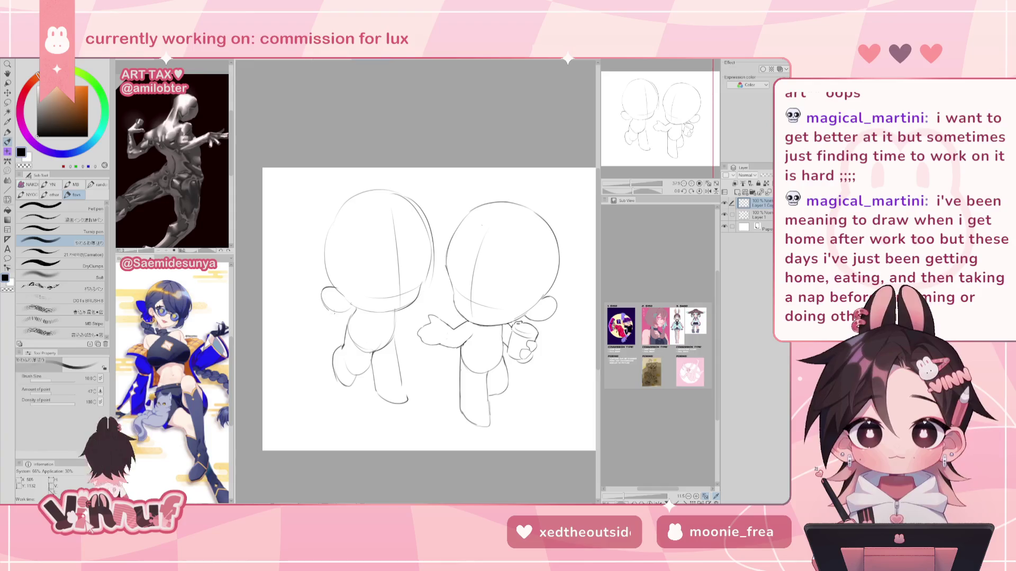
pyautogui.moveTo(327, 309); pyautogui.dragTo(351, 305)
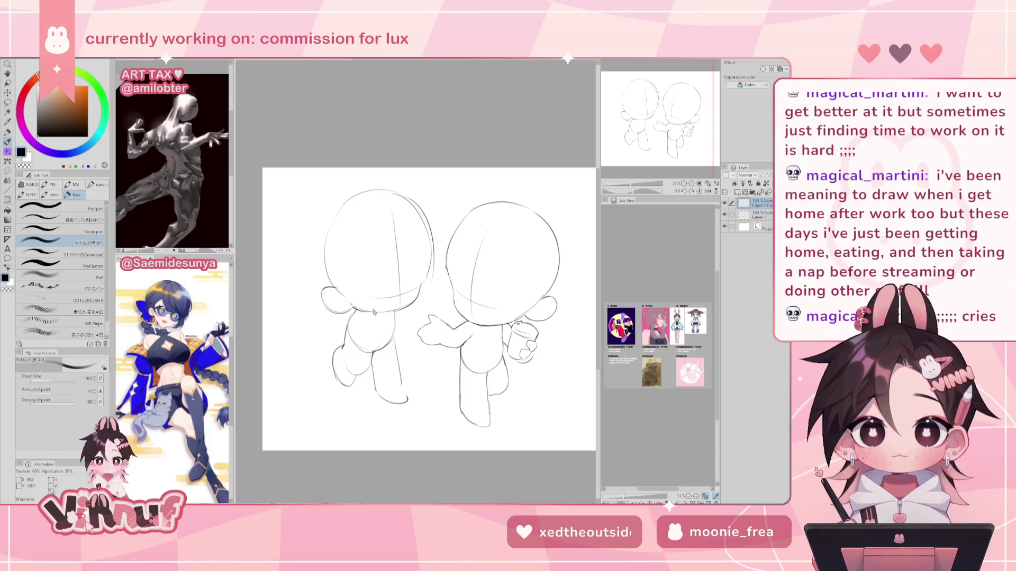
# Step: Add a short stroke on the right figure's lower head, then restore the normal view
pyautogui.press('e')
pyautogui.press('h')
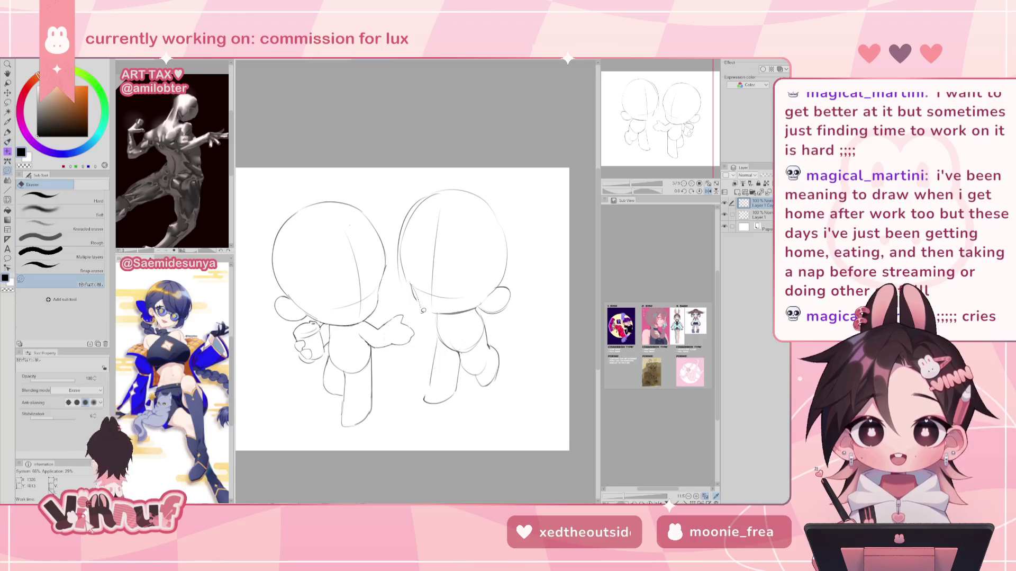
pyautogui.press('p')
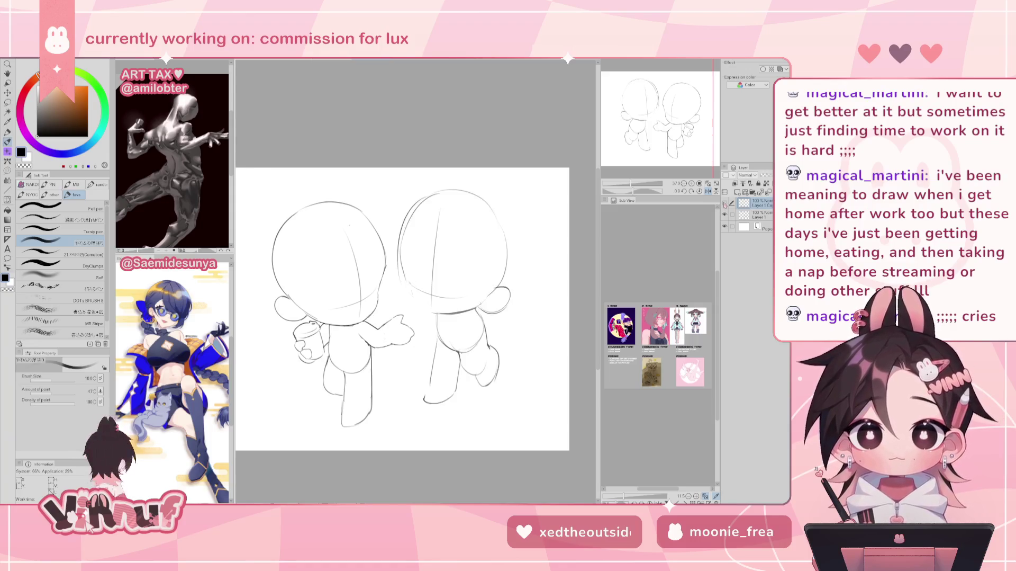
pyautogui.moveTo(408, 278); pyautogui.dragTo(422, 302)
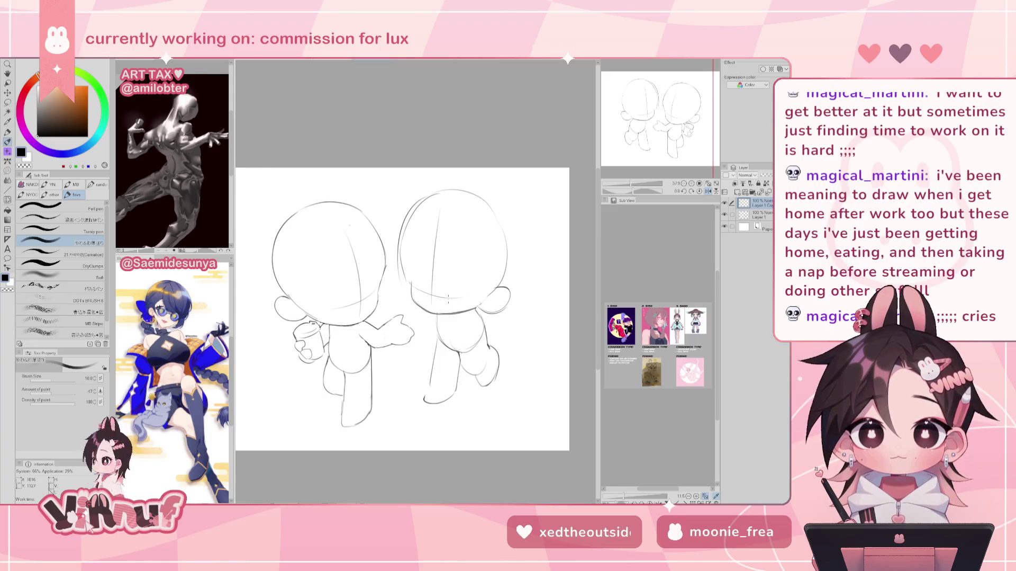
pyautogui.press('h')
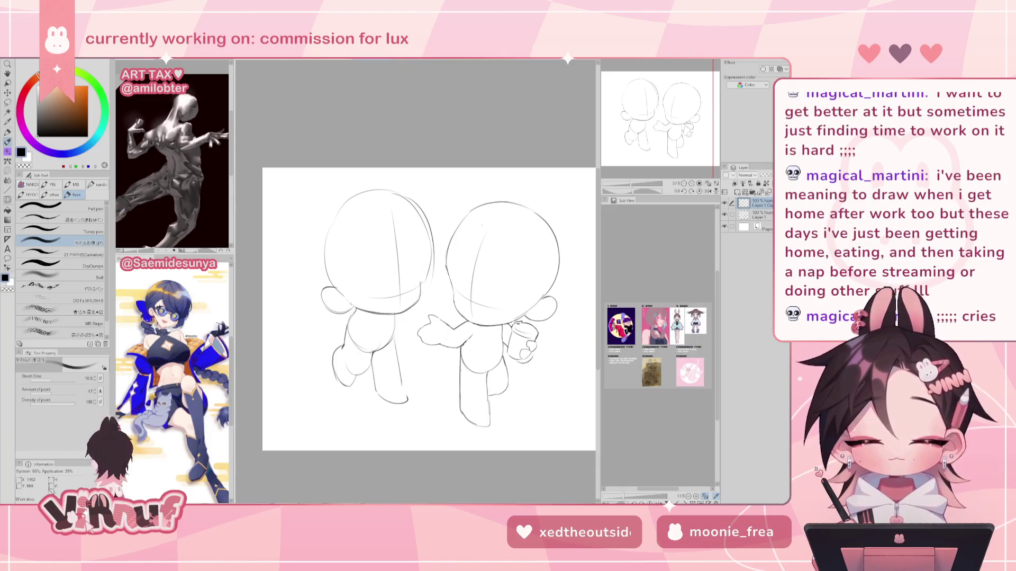
# Step: Toggle the sketch layer's visibility several times to compare the left head
pyautogui.click(724, 203)
pyautogui.click(724, 203)
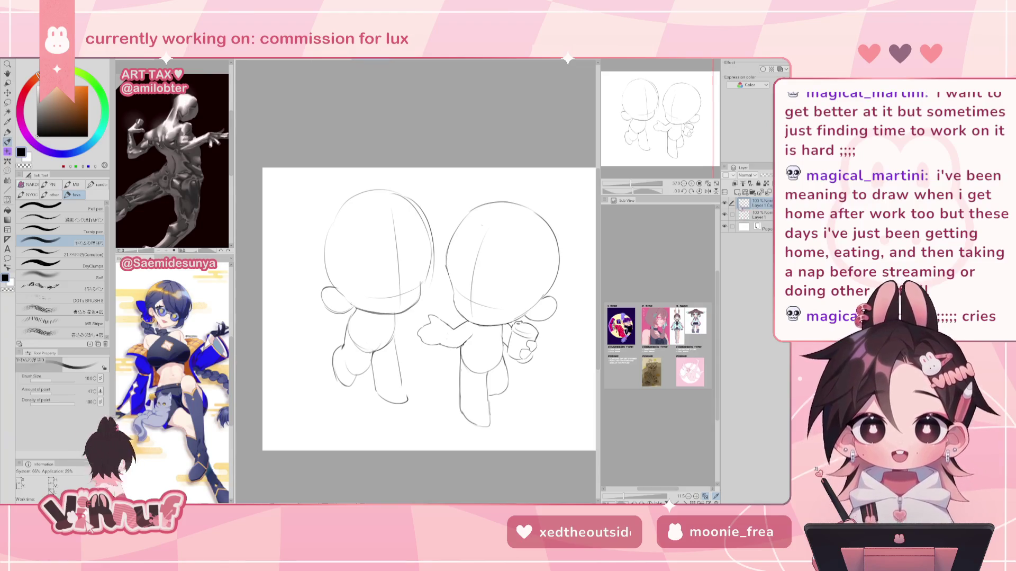
pyautogui.click(724, 204)
pyautogui.click(725, 203)
pyautogui.click(724, 204)
pyautogui.click(725, 203)
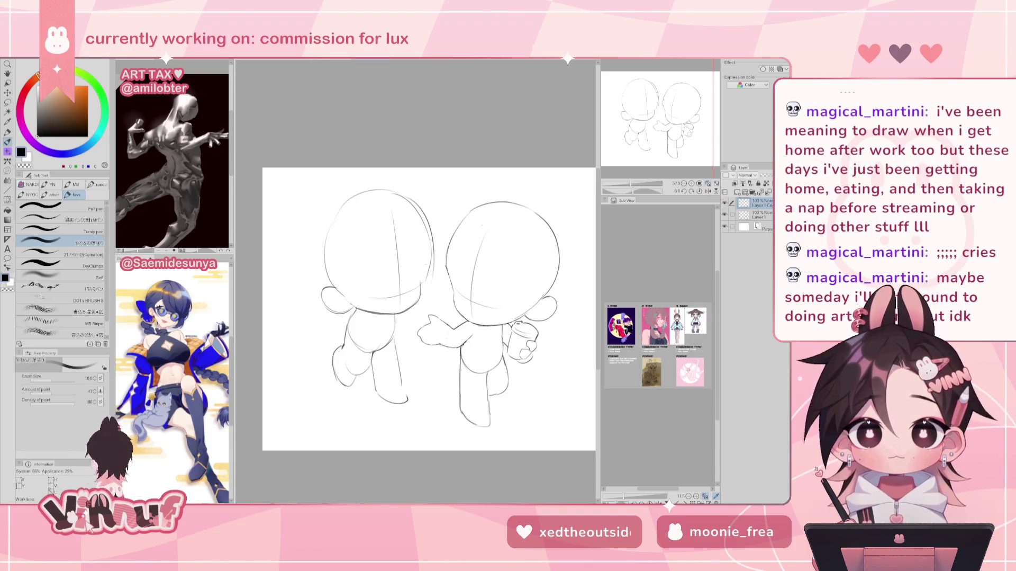
# Step: Erase the overlapping outline strokes and the stray arc above the left head
pyautogui.press('e')
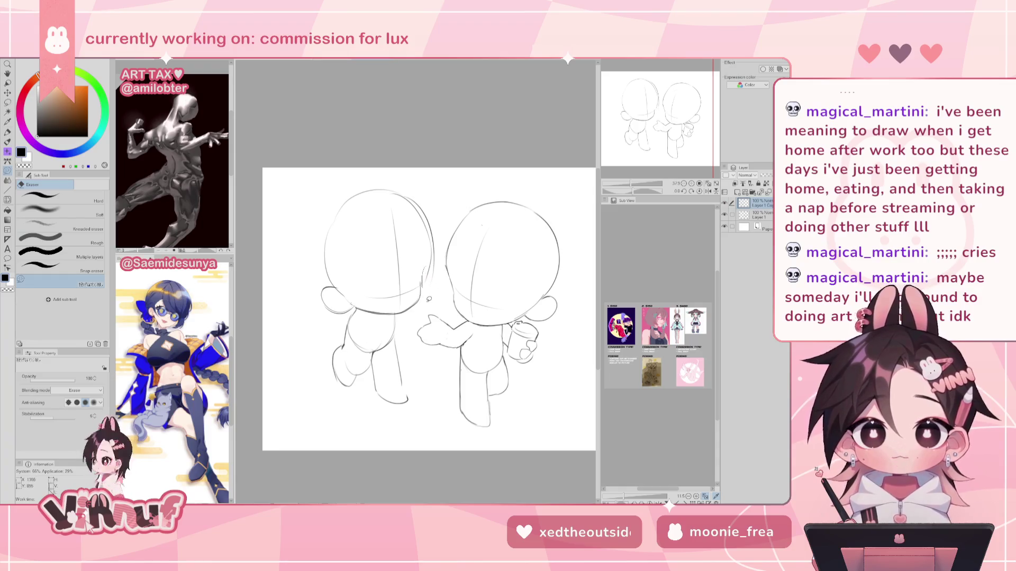
pyautogui.moveTo(444, 268); pyautogui.dragTo(430, 233)
pyautogui.moveTo(418, 185); pyautogui.dragTo(412, 222)
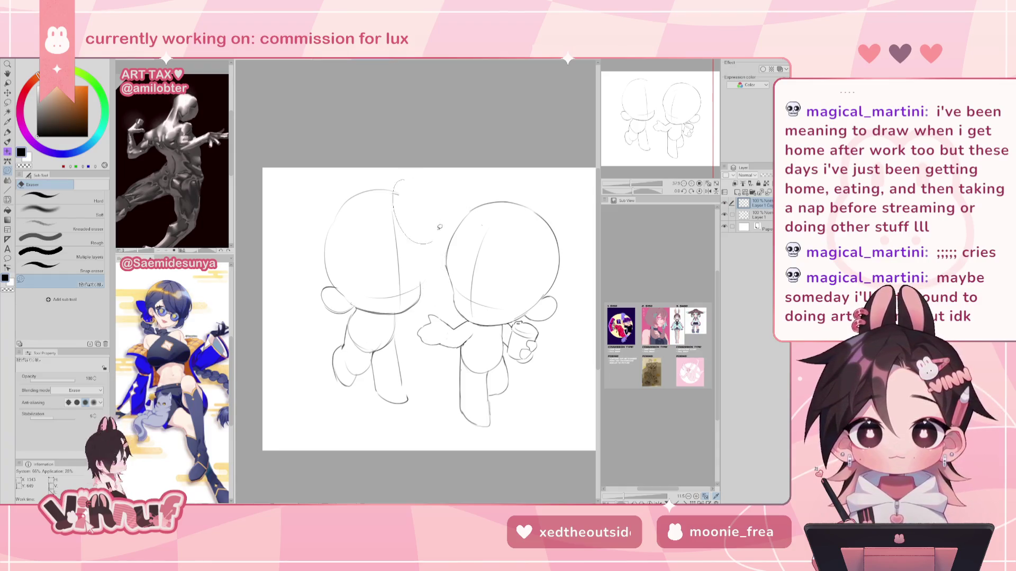
pyautogui.moveTo(347, 225); pyautogui.dragTo(413, 154)
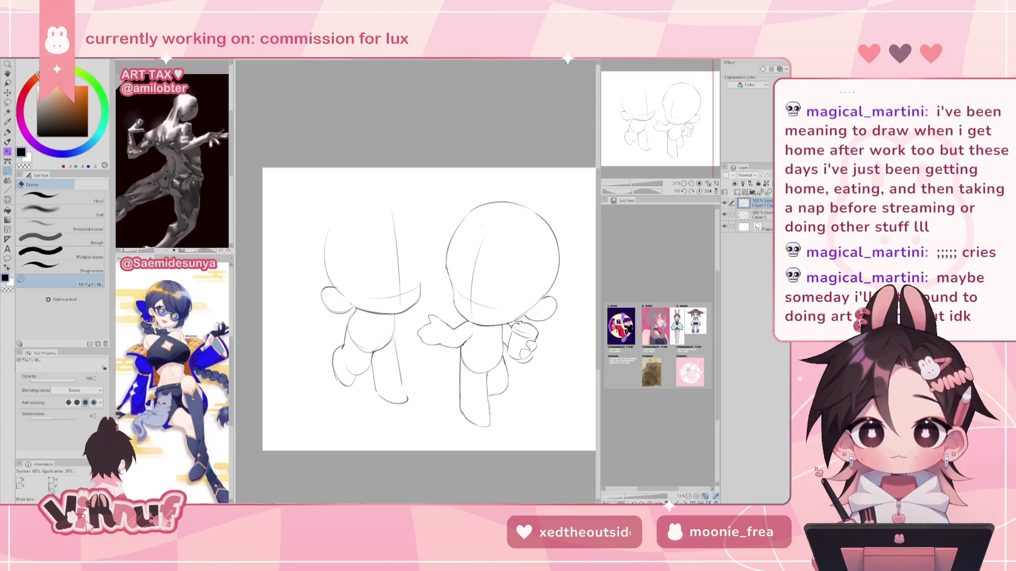
# Step: Erase the leftover head arc, then lasso the head area on Layer 1 and rotate it slightly clockwise
pyautogui.click(708, 191)
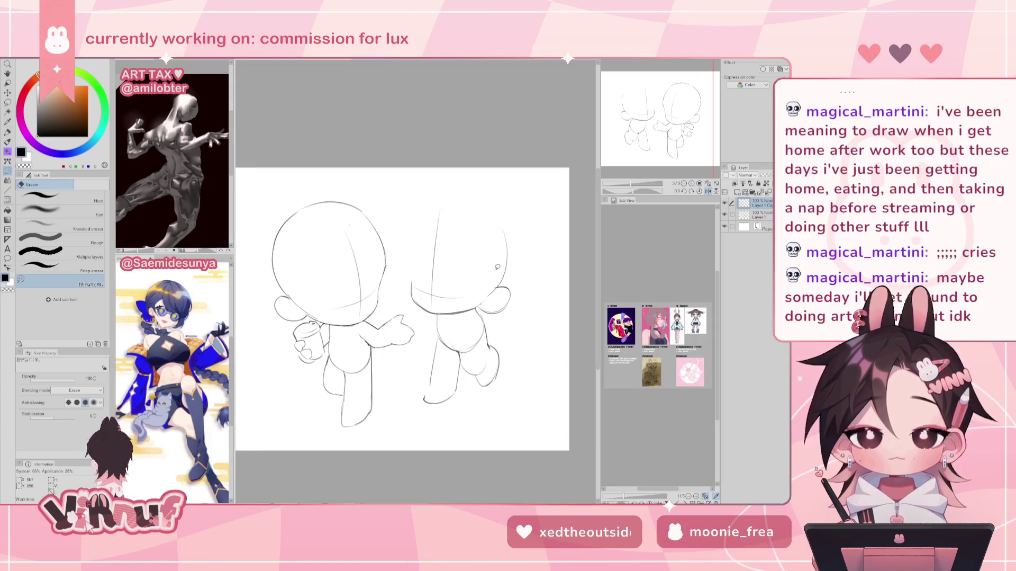
pyautogui.moveTo(504, 228); pyautogui.dragTo(506, 276)
pyautogui.click(760, 214)
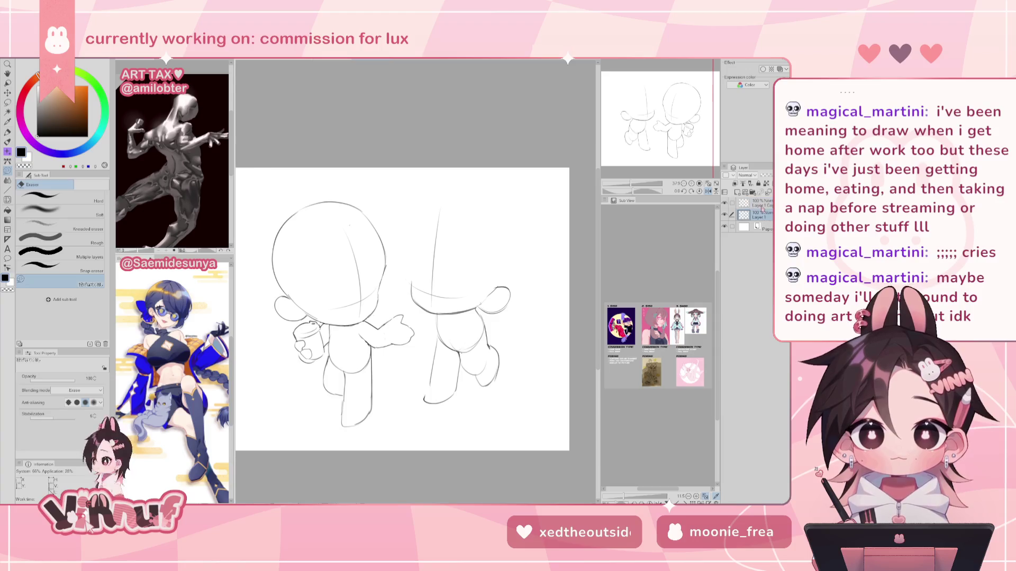
pyautogui.press('m')
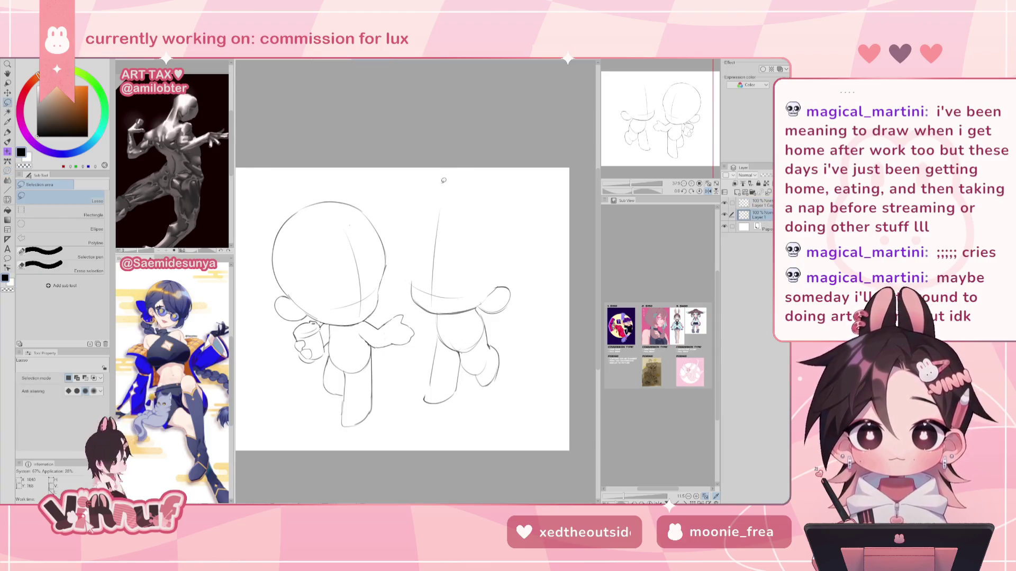
pyautogui.moveTo(449, 178); pyautogui.dragTo(447, 181)
pyautogui.hotkey('ctrl', 't')
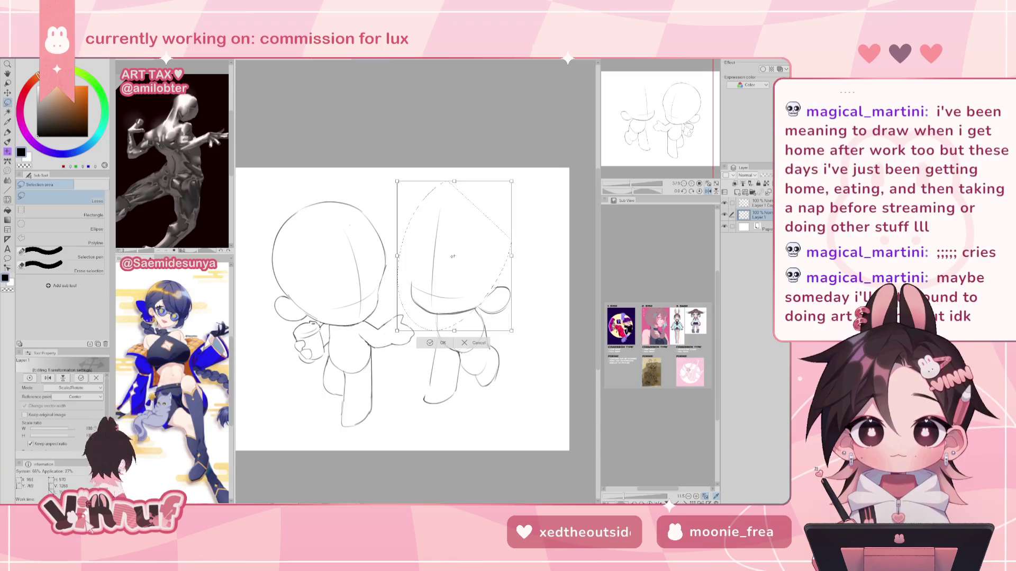
pyautogui.moveTo(433, 295)
pyautogui.mouseDown()
pyautogui.moveTo(474, 162)
pyautogui.moveTo(450, 329)
pyautogui.mouseUp()
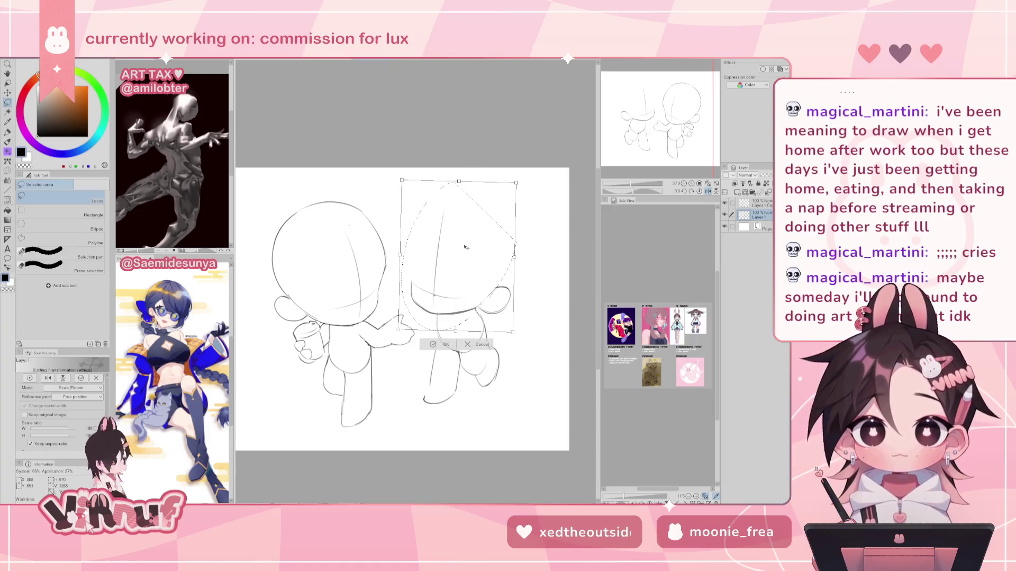
pyautogui.click(444, 344)
# Step: Clear the selection and enlarge the Liquify brush to 712.9
pyautogui.press('h')
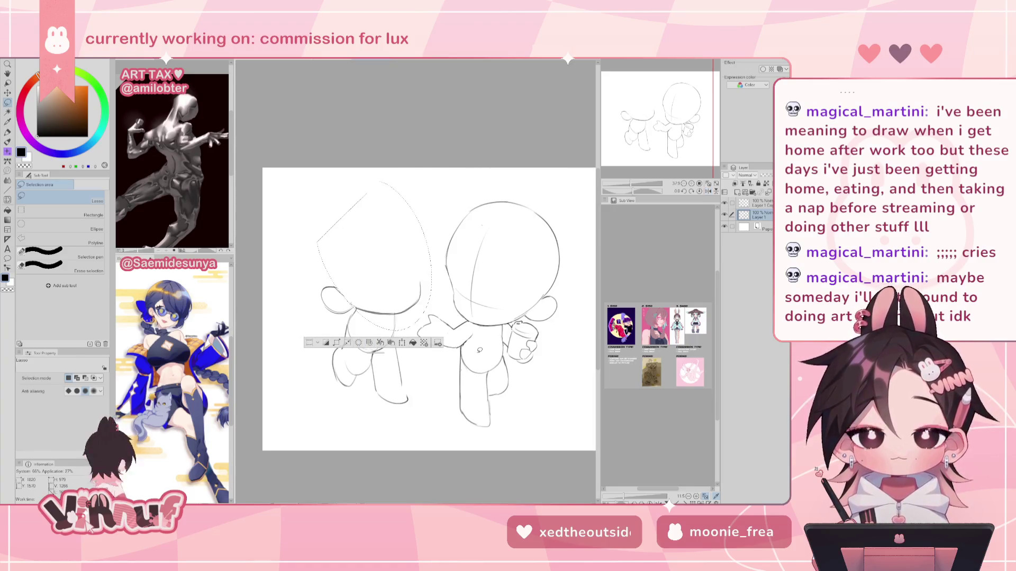
pyautogui.hotkey('ctrl', 'd')
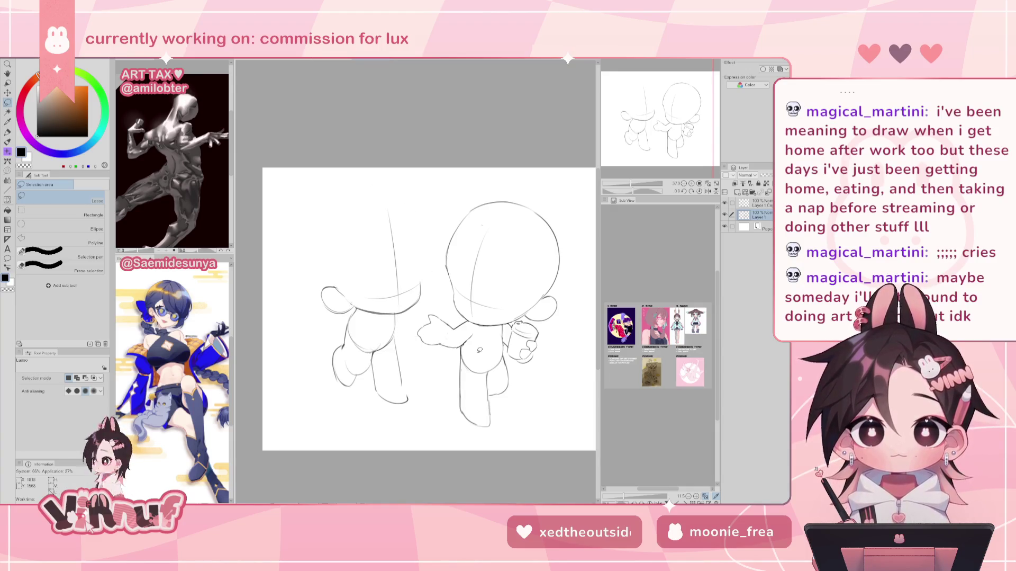
pyautogui.press('h')
pyautogui.press('j')
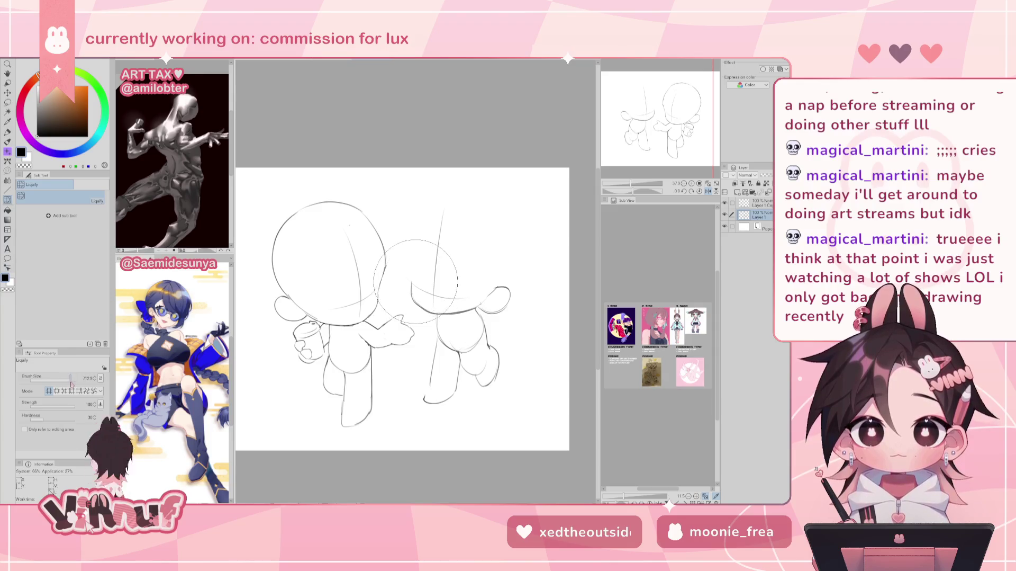
pyautogui.moveTo(449, 285); pyautogui.dragTo(466, 297)
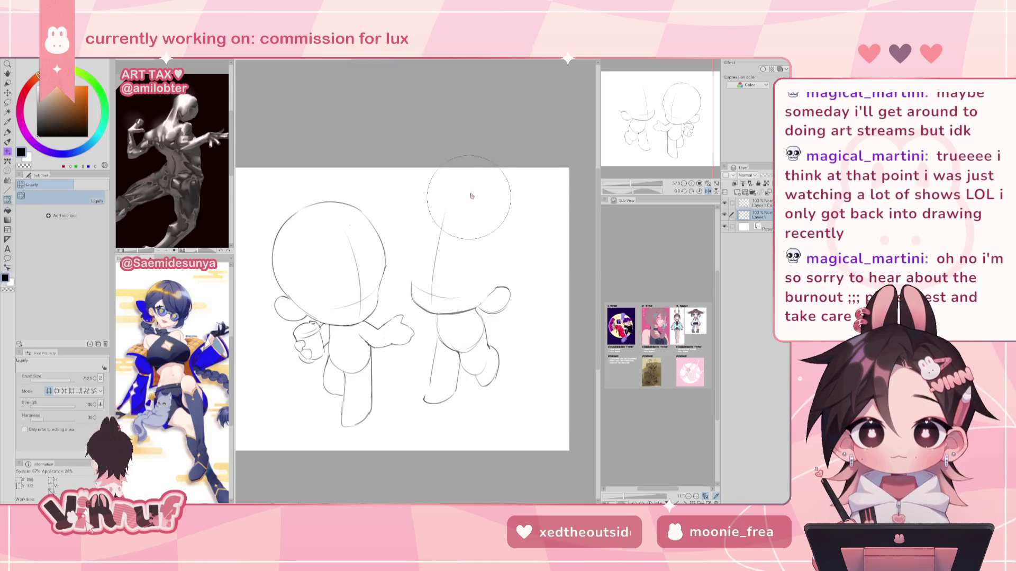
# Step: Show the top sketch layer and make Layer 1 Copy the working layer
pyautogui.press('h')
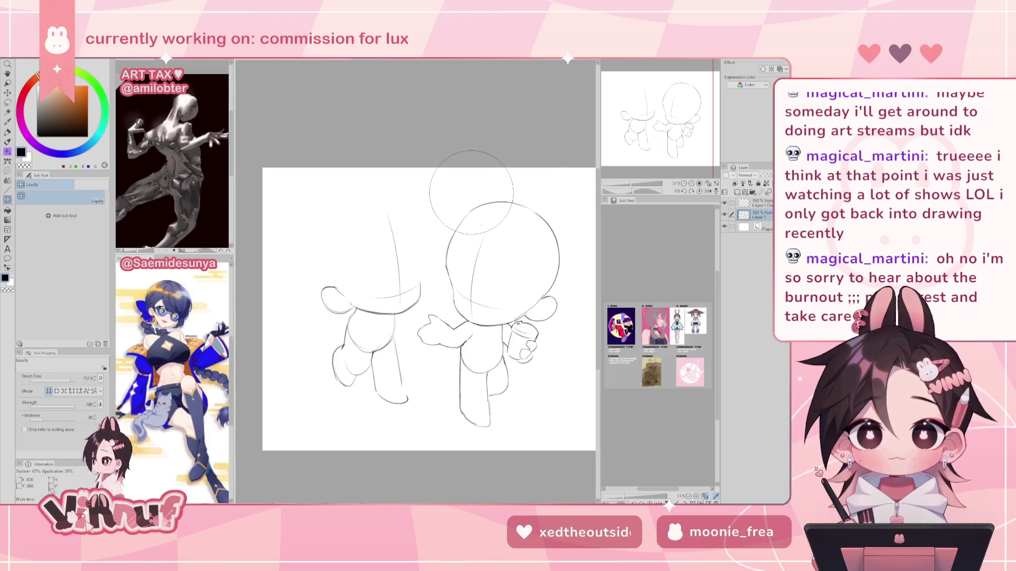
pyautogui.click(724, 203)
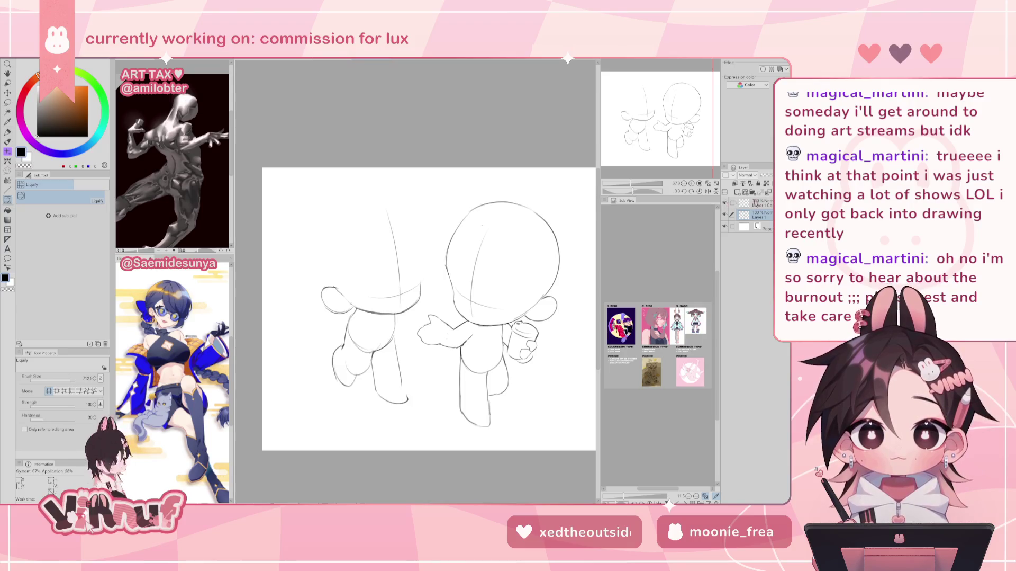
pyautogui.click(759, 201)
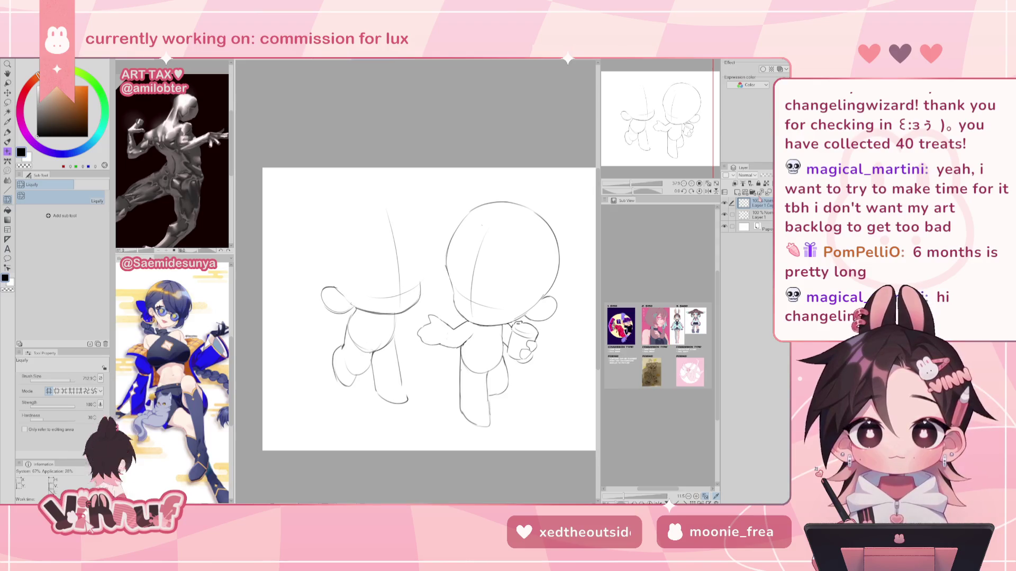
# Step: Shrink the Liquify brush to 471.8
pyautogui.moveTo(305, 245); pyautogui.dragTo(303, 241)
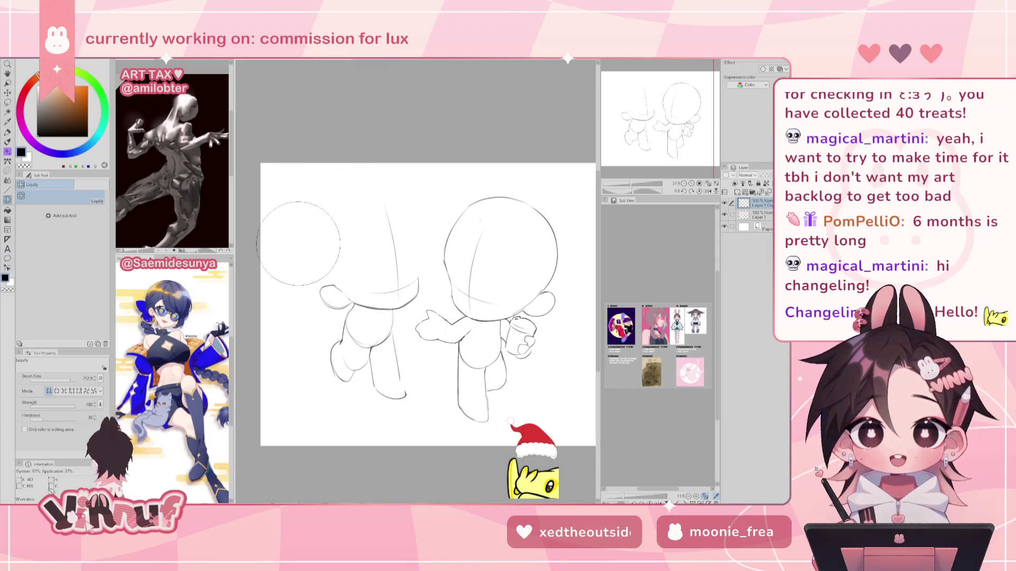
pyautogui.press('h')
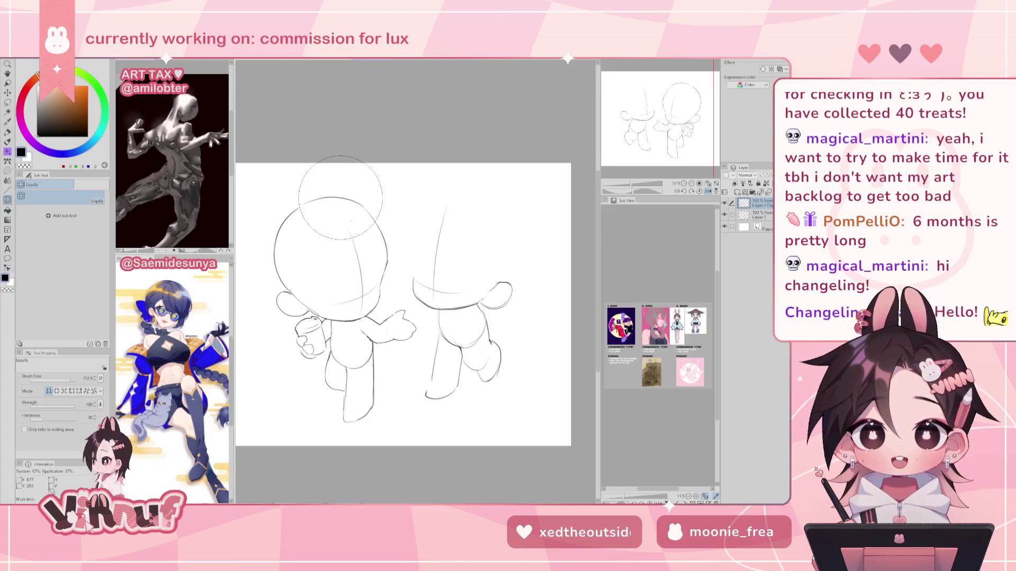
pyautogui.moveTo(416, 281); pyautogui.dragTo(434, 281)
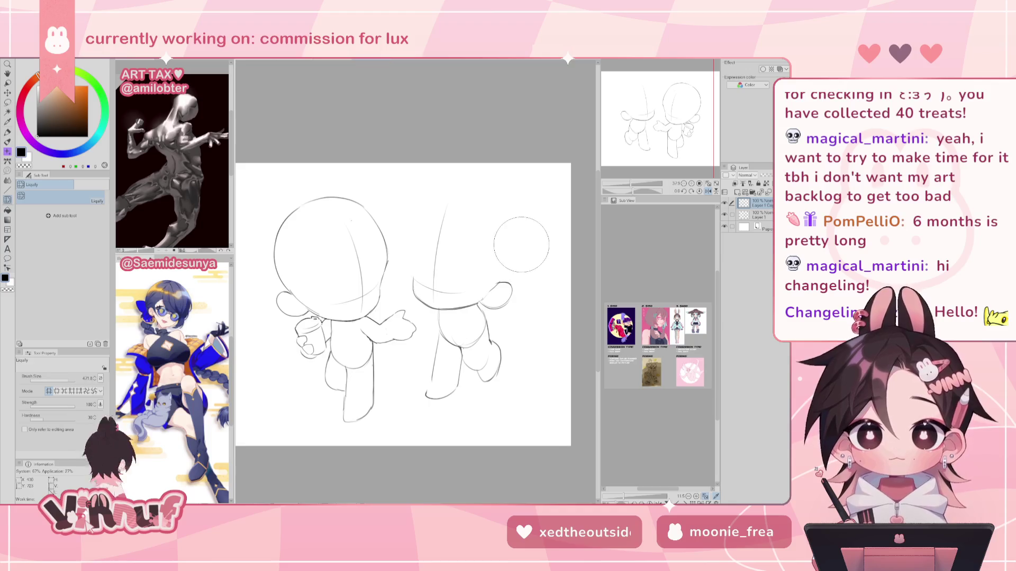
# Step: Try redrawing the left figure's head outline with the pencil, undoing the attempts
pyautogui.press('b')
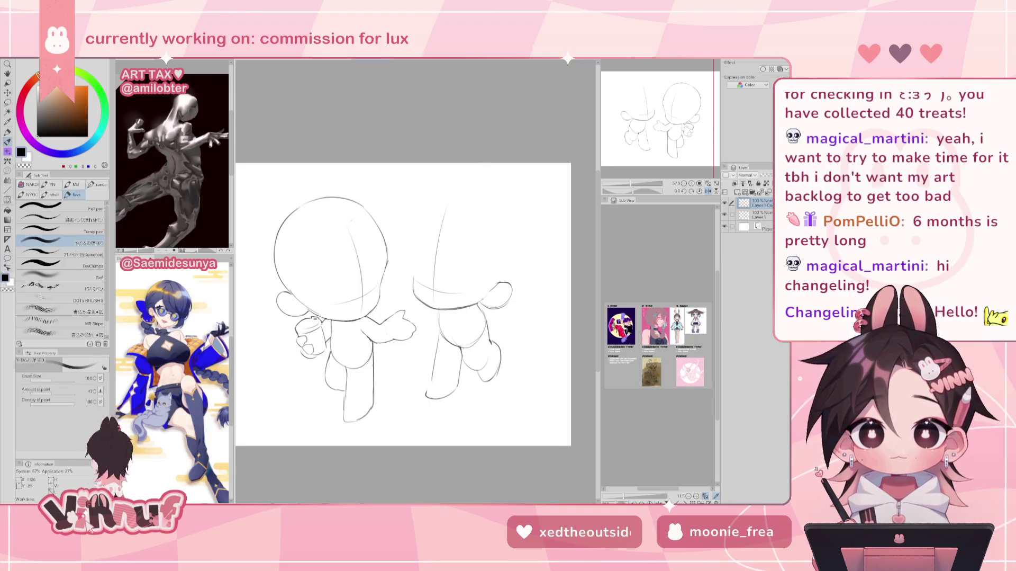
pyautogui.moveTo(405, 253)
pyautogui.mouseDown()
pyautogui.moveTo(411, 277)
pyautogui.moveTo(424, 203)
pyautogui.mouseUp()
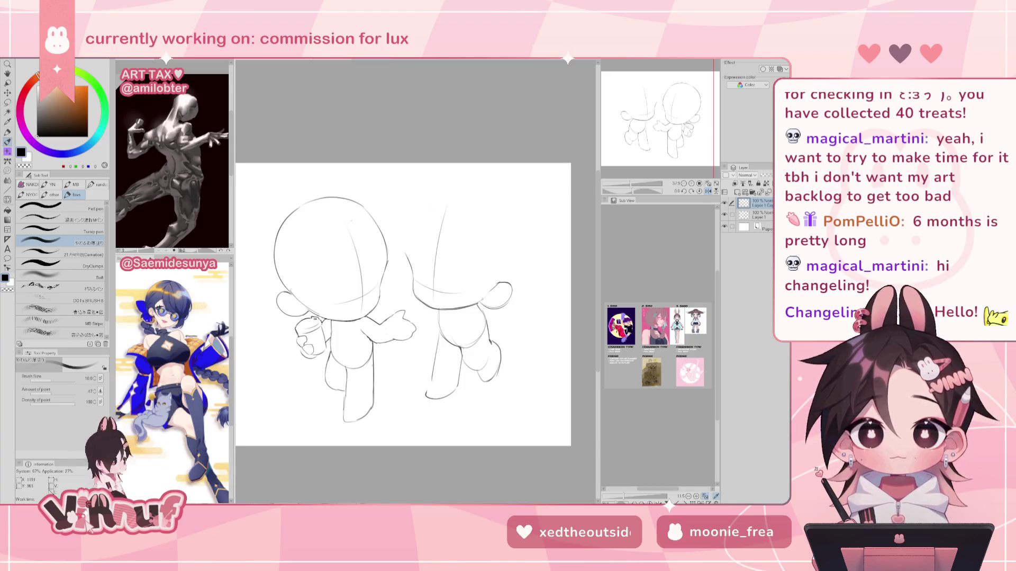
pyautogui.hotkey('ctrl', 'z')
pyautogui.moveTo(406, 252); pyautogui.dragTo(430, 200)
pyautogui.moveTo(440, 196)
pyautogui.mouseDown()
pyautogui.moveTo(486, 193)
pyautogui.moveTo(490, 208)
pyautogui.mouseUp()
pyautogui.hotkey('ctrl', 'z')
pyautogui.hotkey('ctrl', 'z')
pyautogui.hotkey('ctrl', 'z')
pyautogui.moveTo(431, 197)
pyautogui.mouseDown()
pyautogui.moveTo(486, 204)
pyautogui.moveTo(518, 257)
pyautogui.mouseUp()
pyautogui.hotkey('ctrl', 'z')
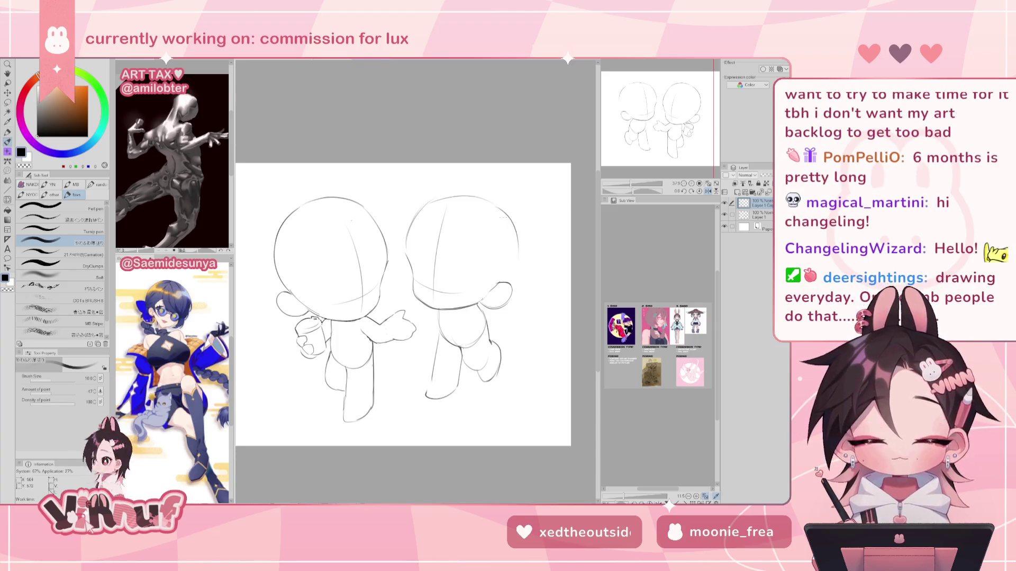
pyautogui.press('h')
pyautogui.hotkey('ctrl', 'z')
pyautogui.hotkey('ctrl', 'z')
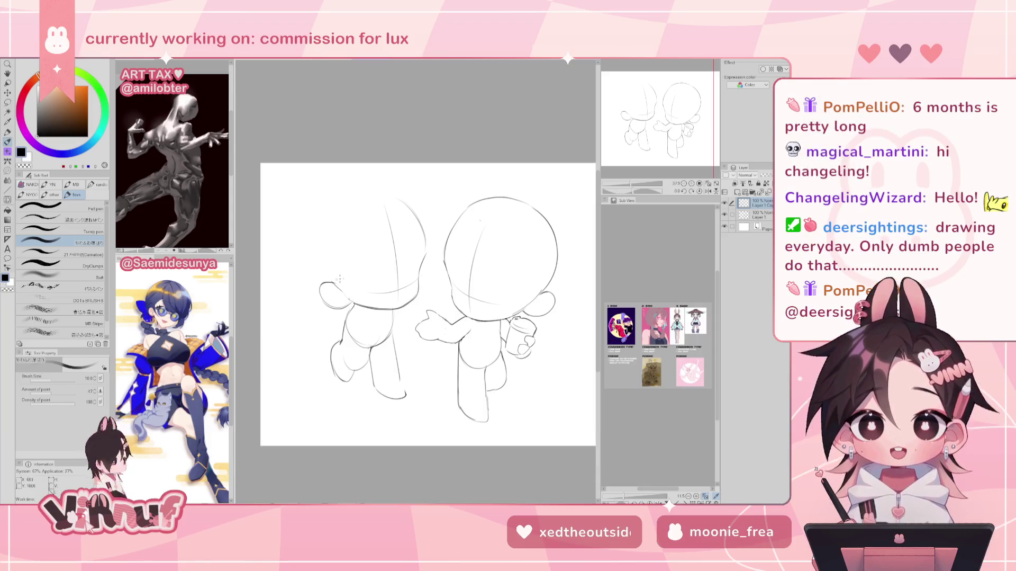
# Step: Erase the top of the left figure's cheek curve and redraw it flatter
pyautogui.press('e')
pyautogui.moveTo(322, 286); pyautogui.dragTo(346, 279)
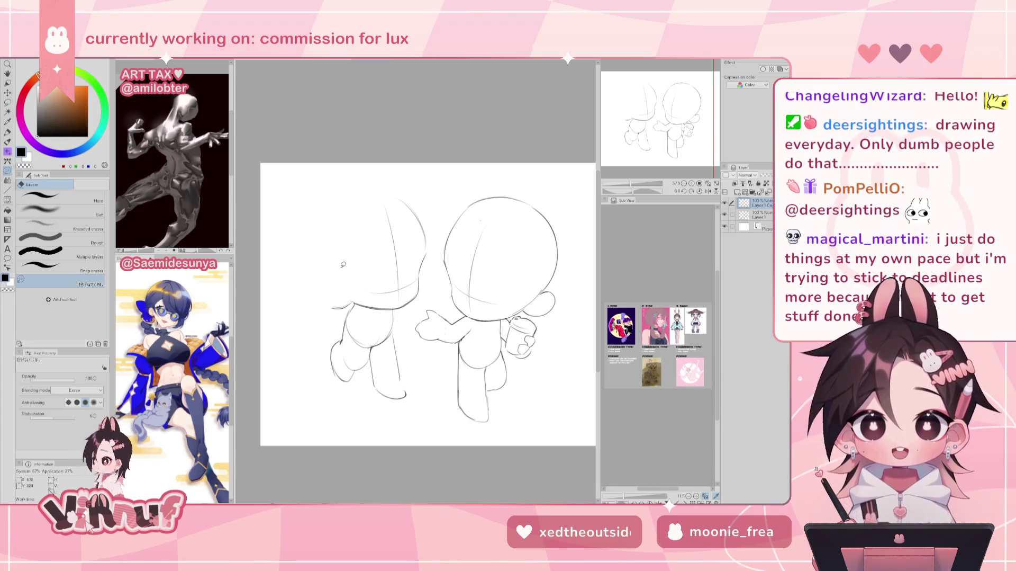
pyautogui.press('p')
pyautogui.moveTo(330, 290)
pyautogui.mouseDown()
pyautogui.moveTo(341, 278)
pyautogui.moveTo(325, 303)
pyautogui.mouseUp()
pyautogui.hotkey('ctrl', 'z')
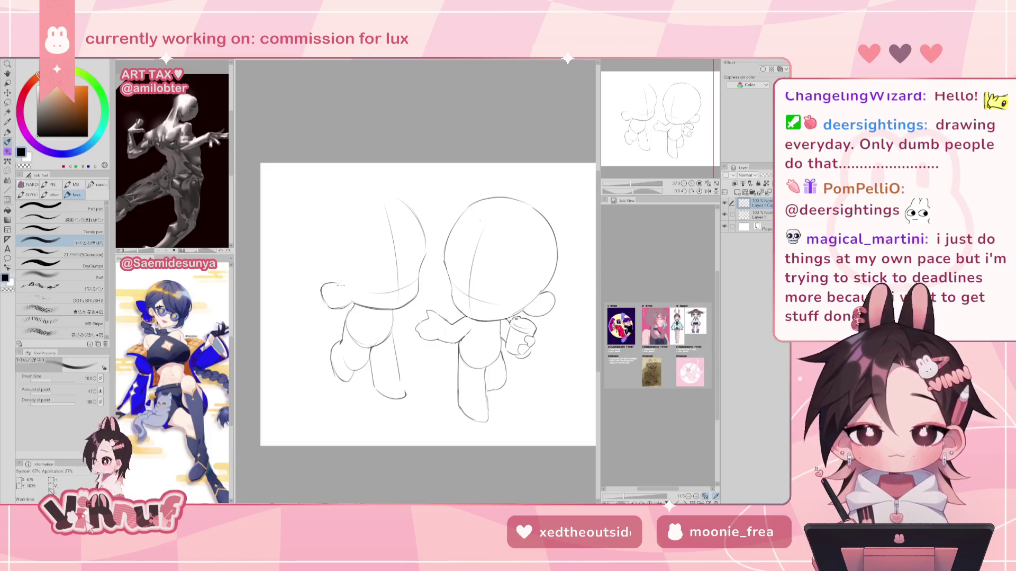
pyautogui.hotkey('ctrl', 'z')
pyautogui.moveTo(339, 285); pyautogui.dragTo(327, 304)
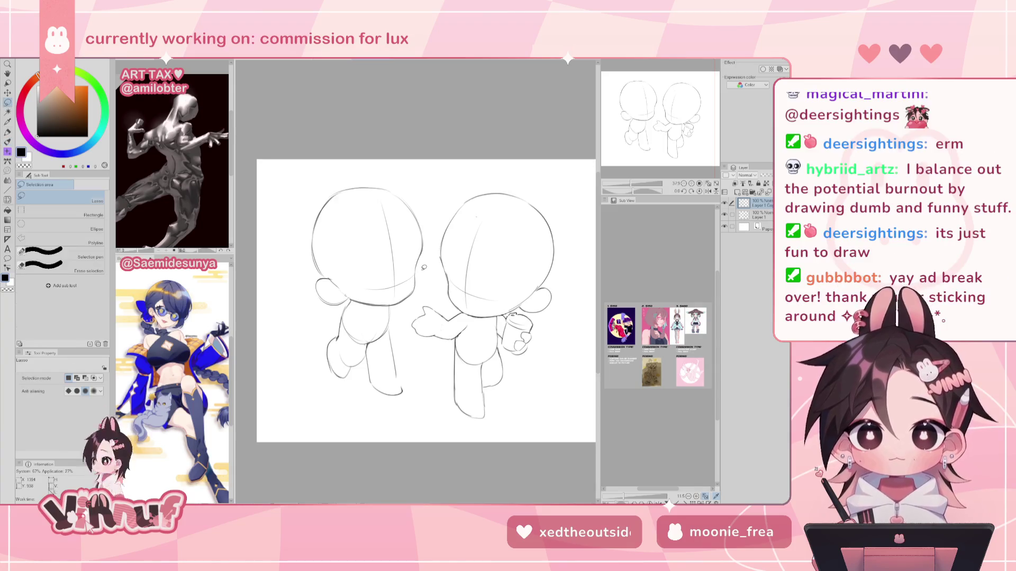
# Step: Make Layer 1 active and toggle its visibility to compare the sketch
pyautogui.press('j')
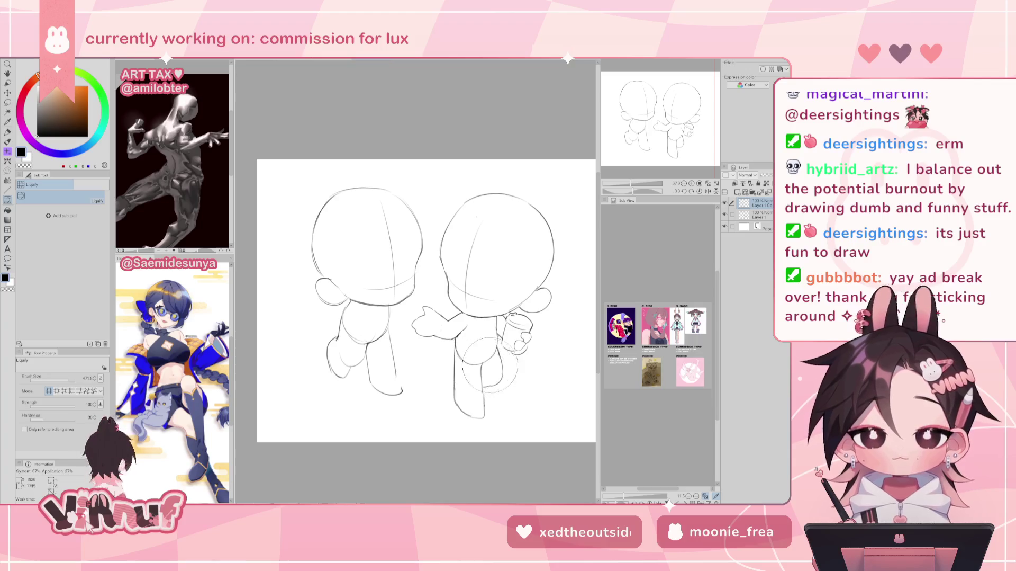
pyautogui.click(757, 214)
pyautogui.click(725, 214)
pyautogui.click(725, 214)
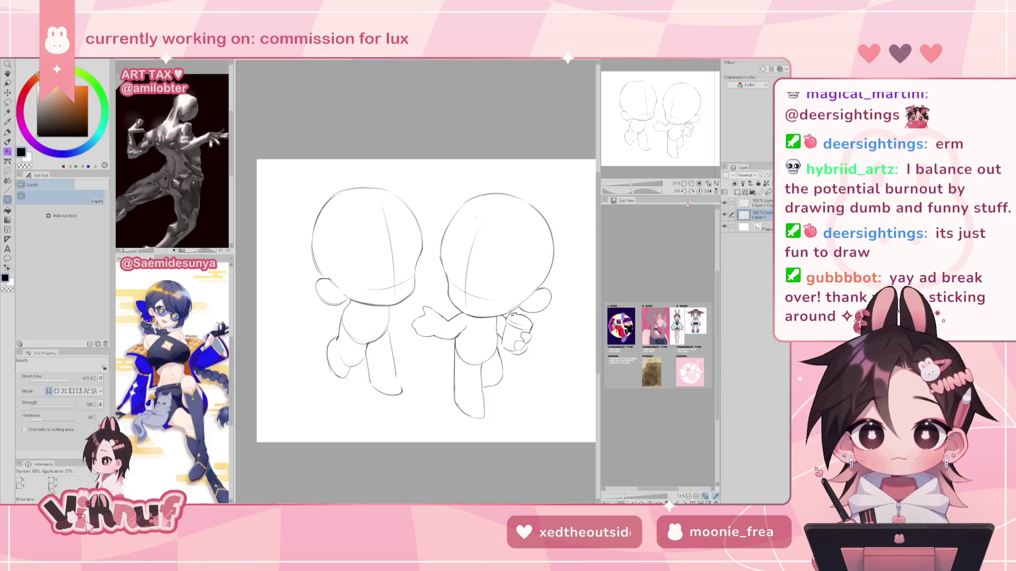
# Step: Lasso the left head, paste it onto a new layer, and nudge it into place
pyautogui.press('m')
pyautogui.moveTo(377, 299); pyautogui.dragTo(383, 302)
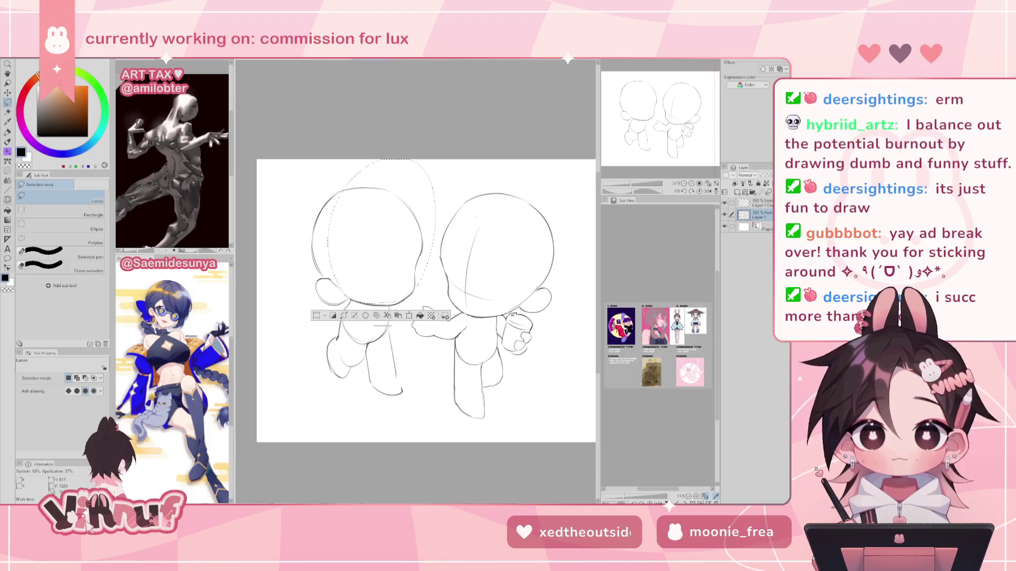
pyautogui.hotkey('ctrl', 'c')
pyautogui.hotkey('ctrl', 'v')
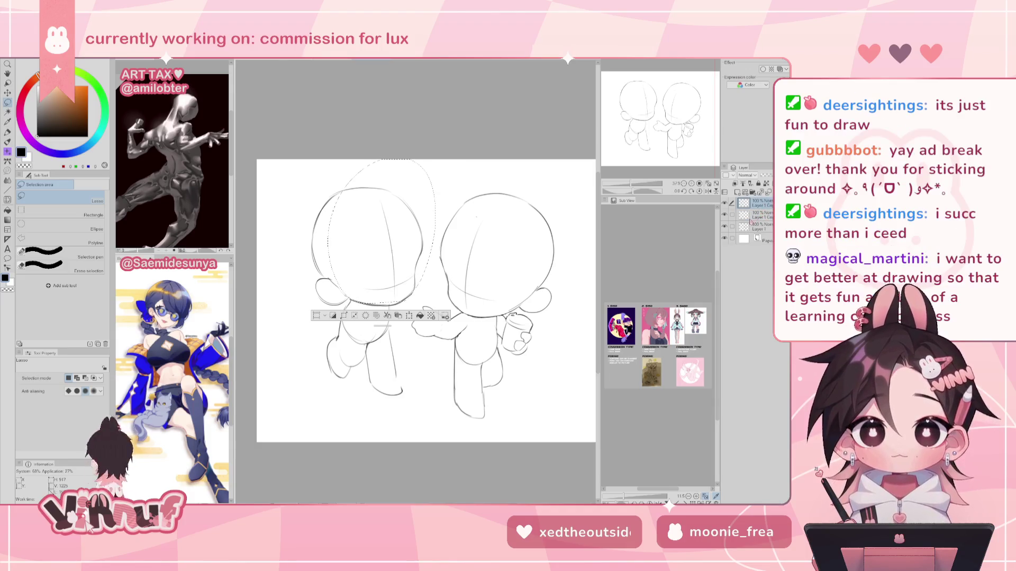
pyautogui.hotkey('ctrl', 'd')
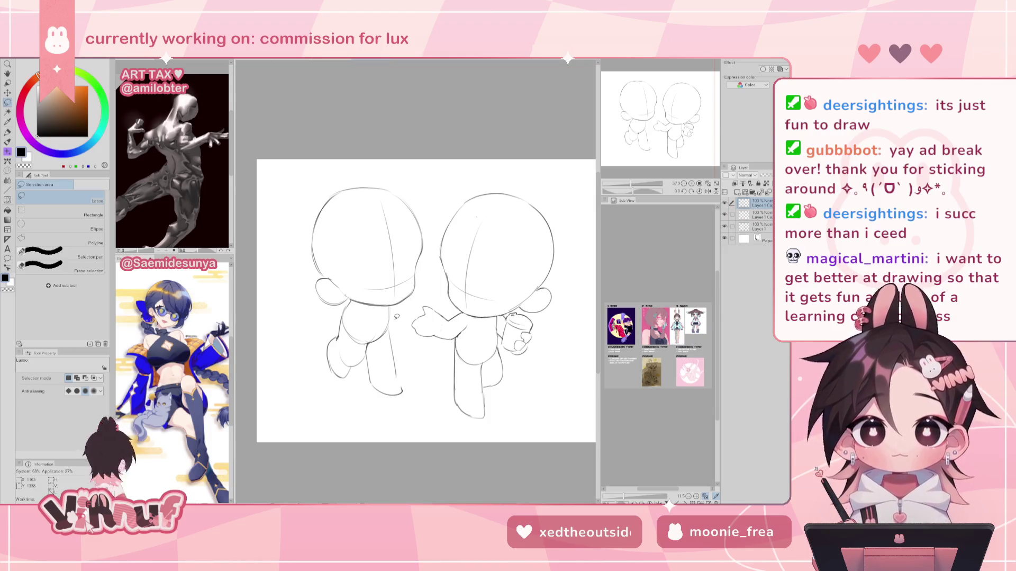
pyautogui.press('k')
pyautogui.moveTo(403, 312); pyautogui.dragTo(446, 336)
pyautogui.hotkey('alt', '[')
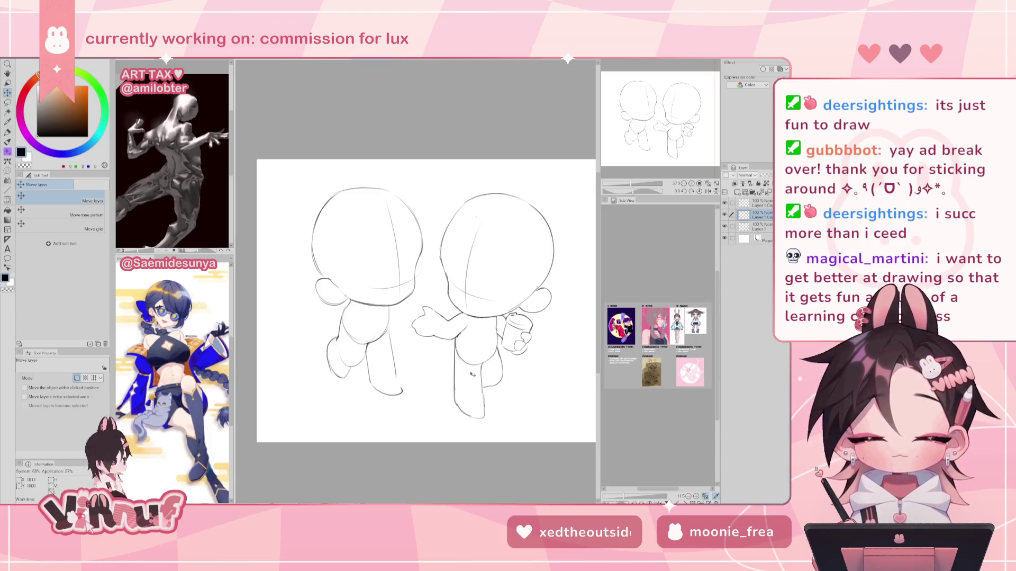
pyautogui.hotkey('ctrl', 'e')
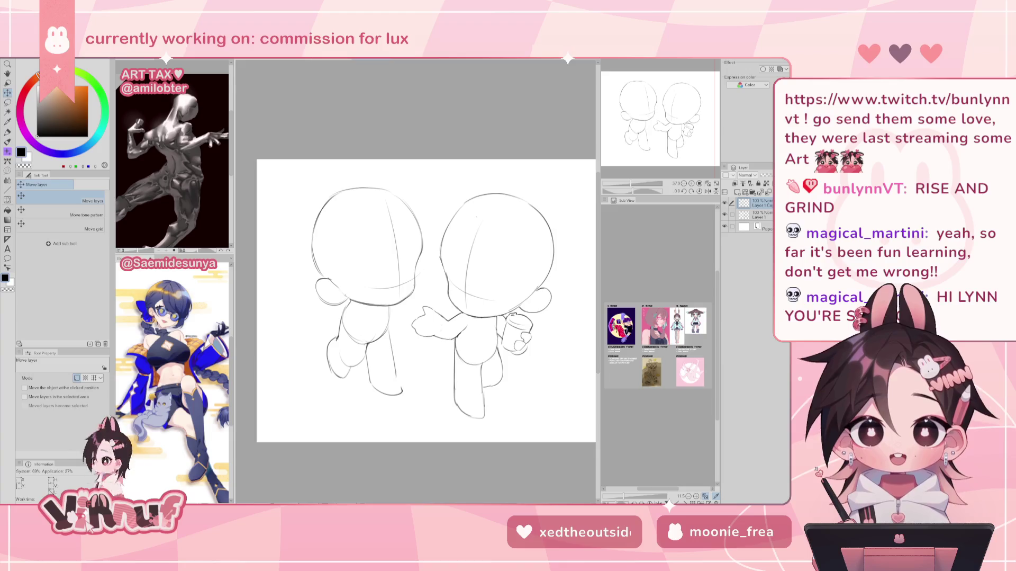
pyautogui.moveTo(353, 62)
pyautogui.mouseDown()
pyautogui.moveTo(411, 119)
pyautogui.moveTo(444, 66)
pyautogui.mouseUp()
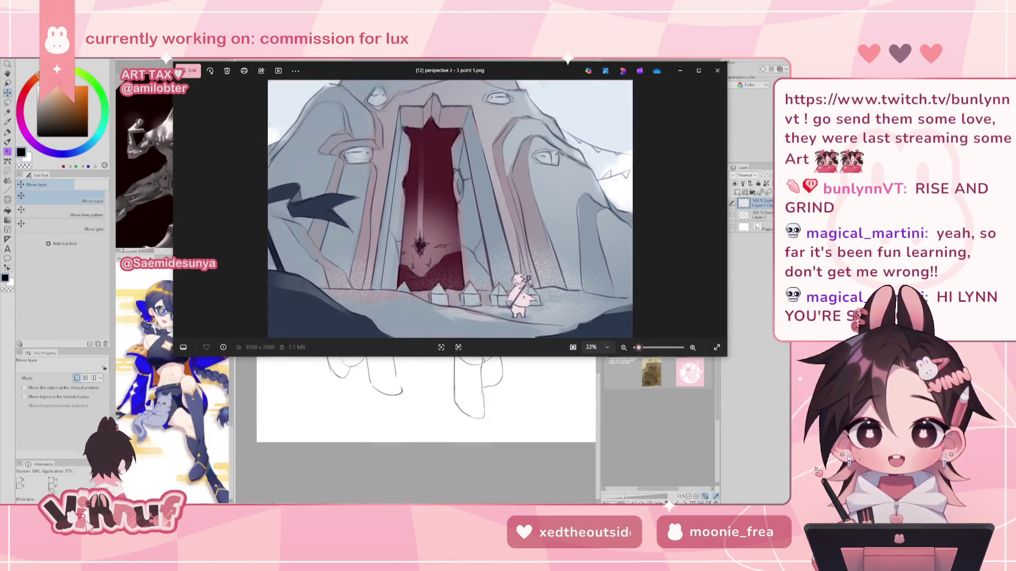
# Step: Enlarge the Photos viewer and advance to the next perspective image
pyautogui.moveTo(473, 357); pyautogui.dragTo(465, 450)
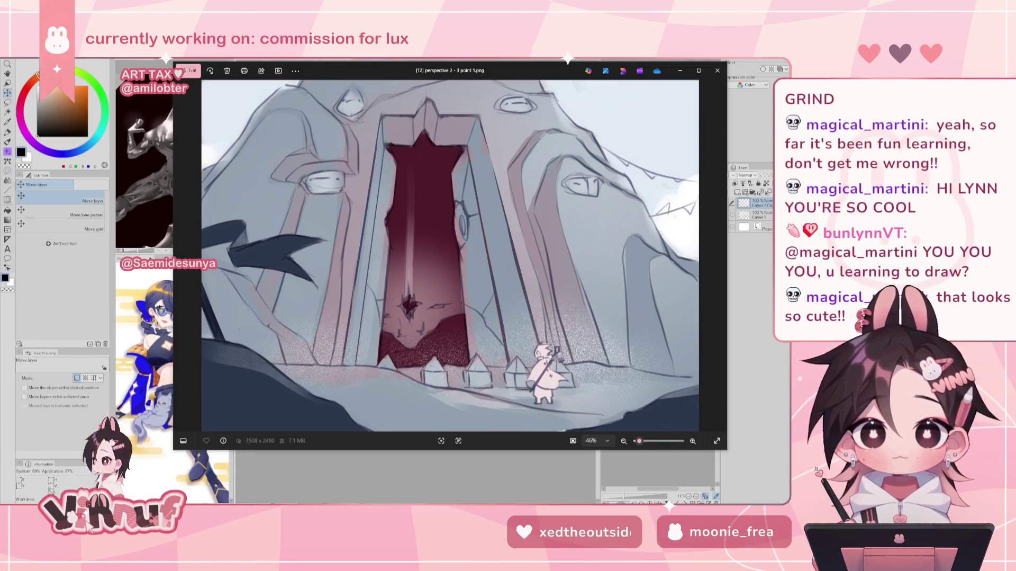
pyautogui.click(719, 258)
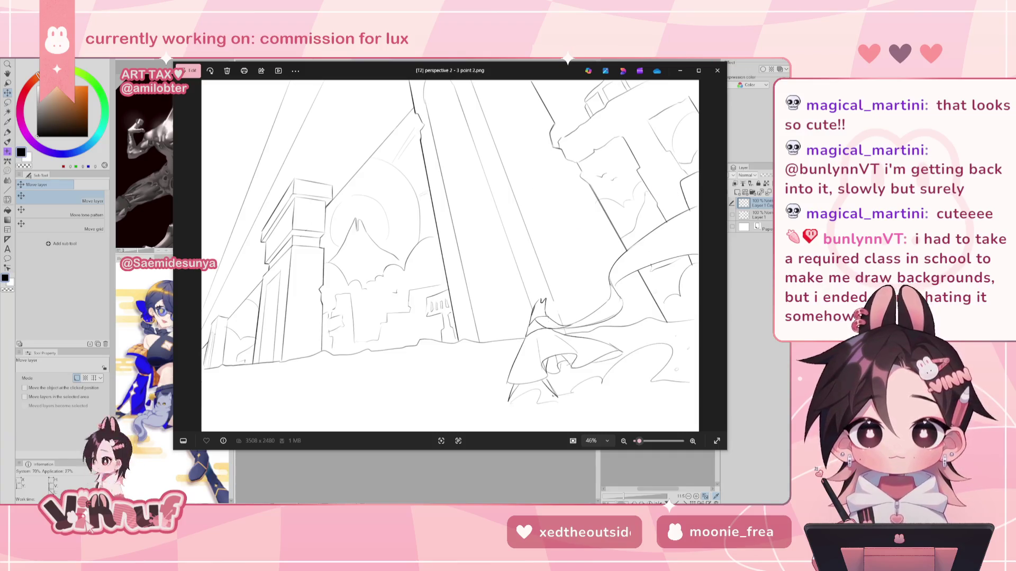
# Step: Close the perspective viewer, reposition and enlarge the figure-drawing viewer, then advance to '3 pt light.png'
pyautogui.moveTo(476, 48); pyautogui.dragTo(394, 143)
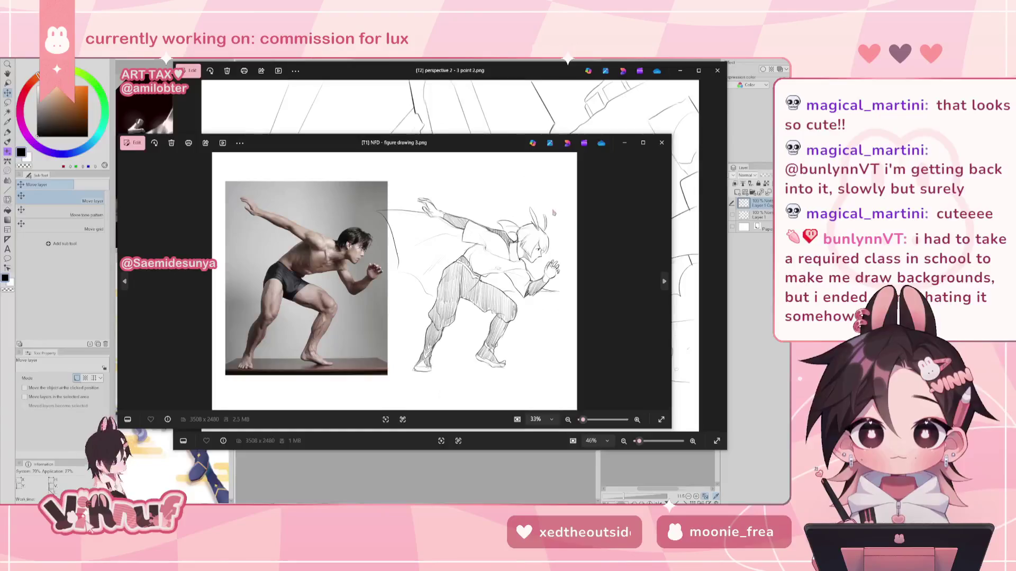
pyautogui.scroll(3, 557, 212)
pyautogui.scroll(-3, 459, 250)
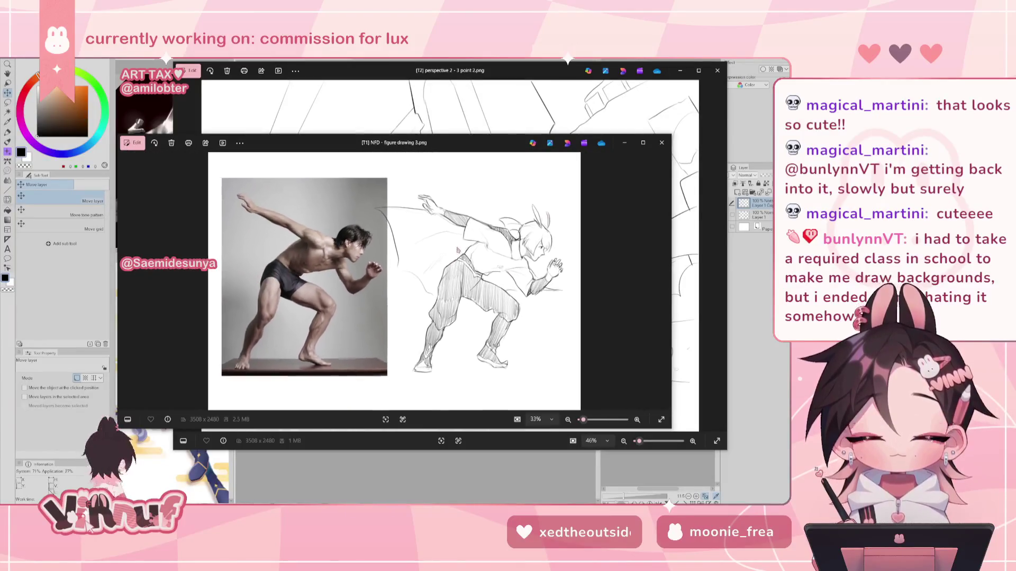
pyautogui.click(718, 70)
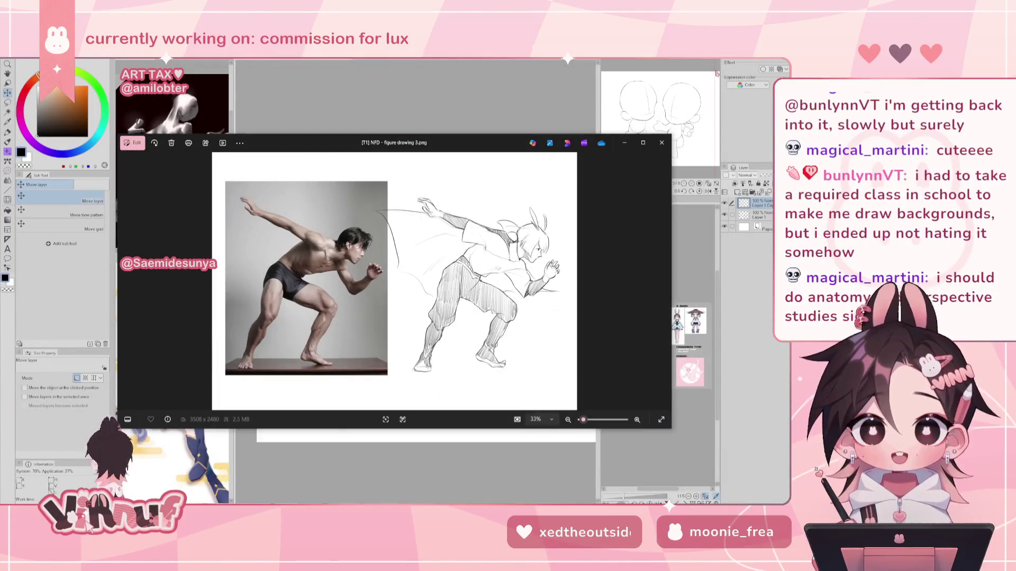
pyautogui.moveTo(450, 142); pyautogui.dragTo(502, 102)
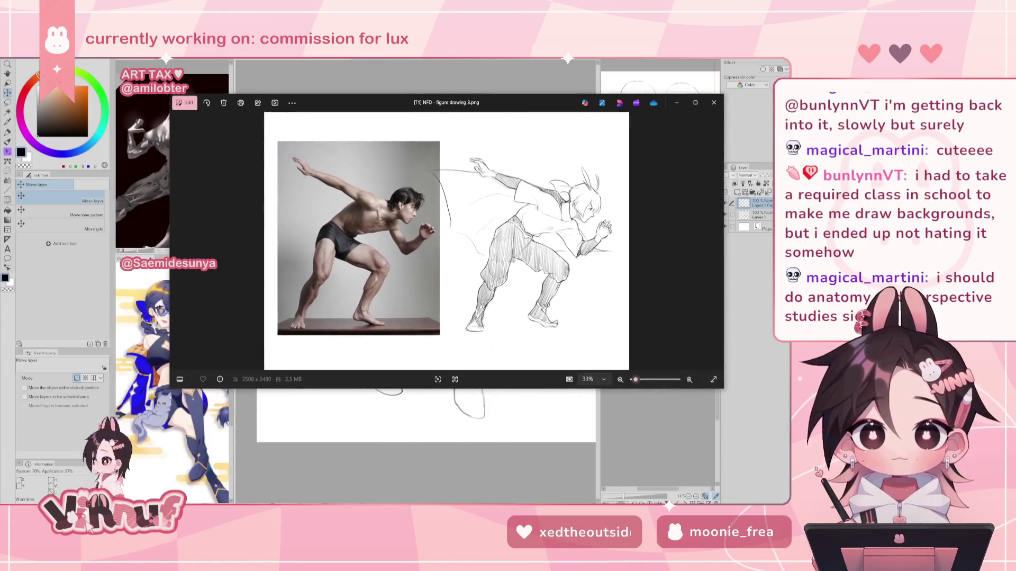
pyautogui.moveTo(439, 388); pyautogui.dragTo(439, 449)
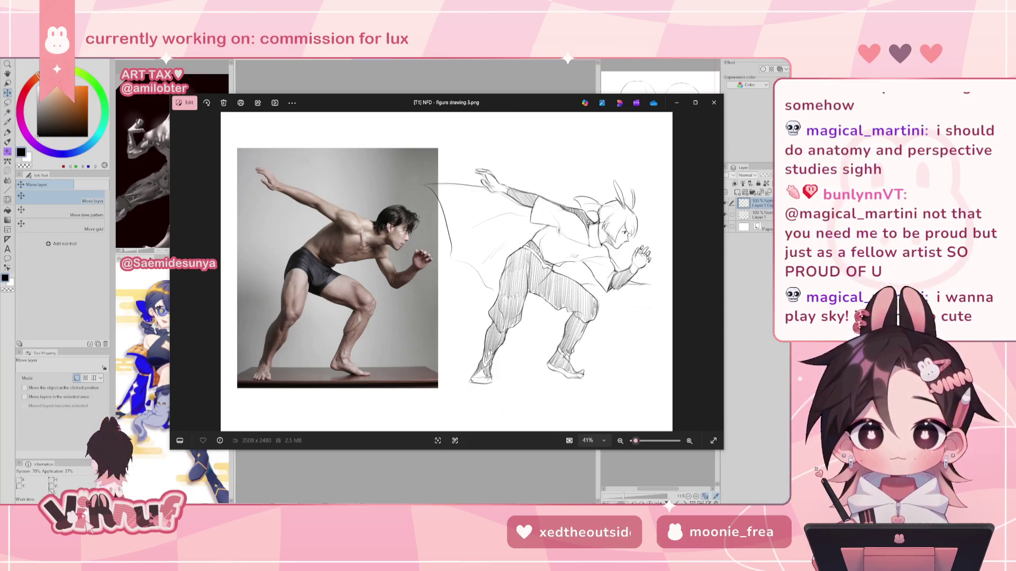
pyautogui.press('Right')
pyautogui.moveTo(462, 77)
pyautogui.mouseDown()
pyautogui.moveTo(480, 128)
pyautogui.moveTo(492, 93)
pyautogui.mouseUp()
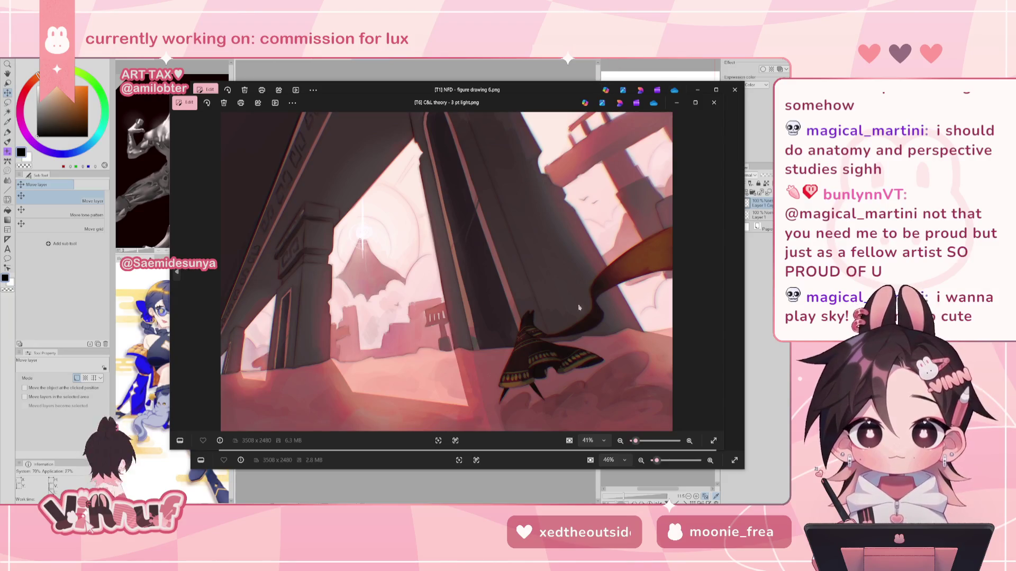
# Step: Zoom in and out on '3 pt light.png', then switch to the 'journey sliding scene' image results
pyautogui.scroll(3, 589, 292)
pyautogui.scroll(2, 486, 268)
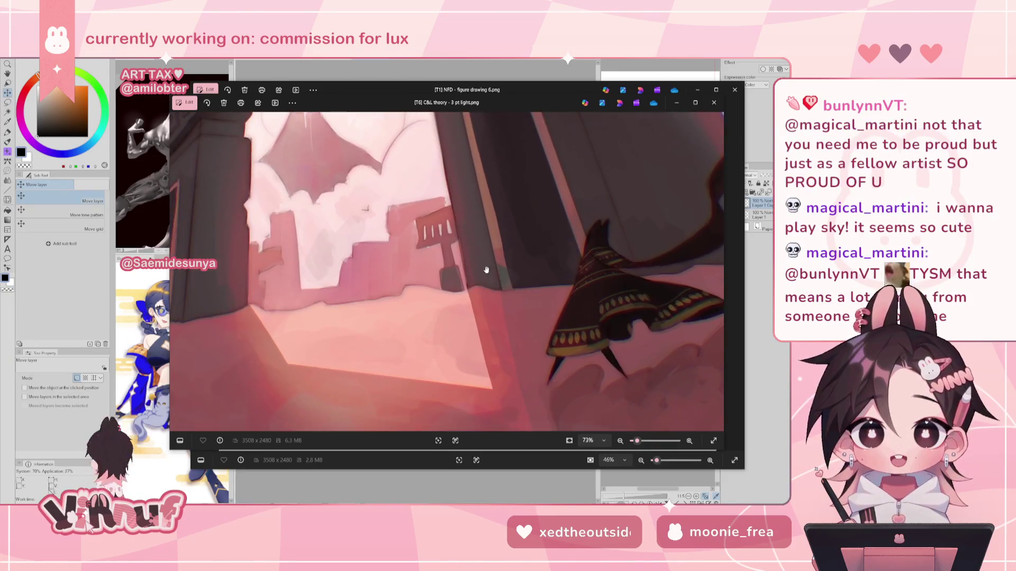
pyautogui.scroll(-5, 486, 269)
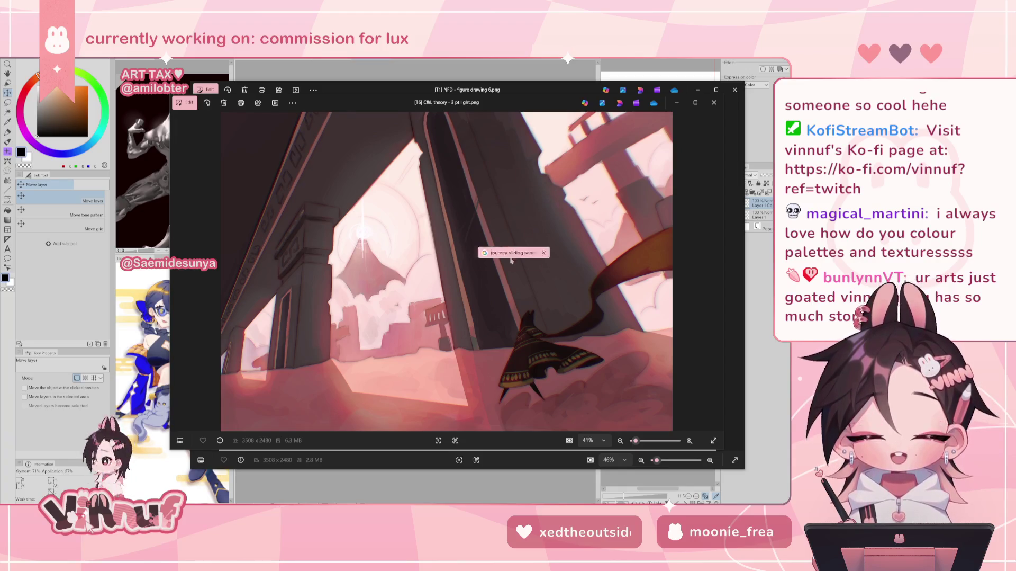
pyautogui.hotkey('alt', 'Tab')
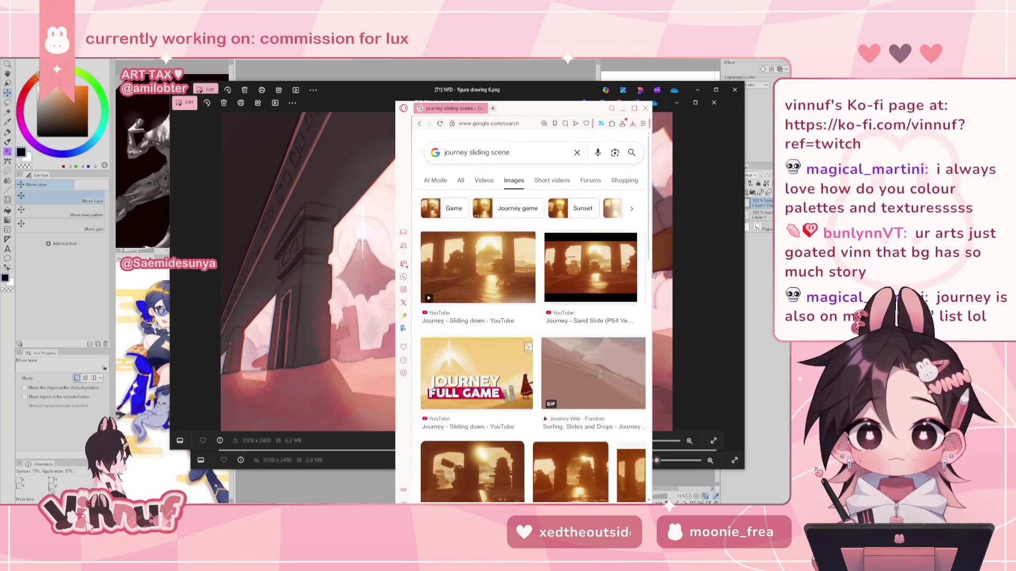
# Step: Widen the browser window and move it up and left to show more image results
pyautogui.moveTo(652, 268); pyautogui.dragTo(764, 288)
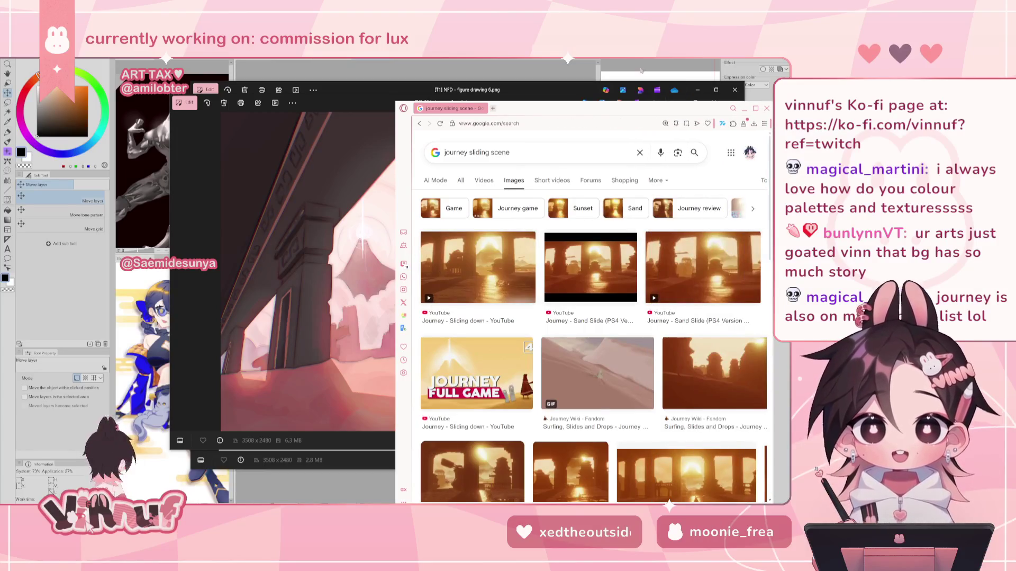
pyautogui.moveTo(595, 109); pyautogui.dragTo(463, 71)
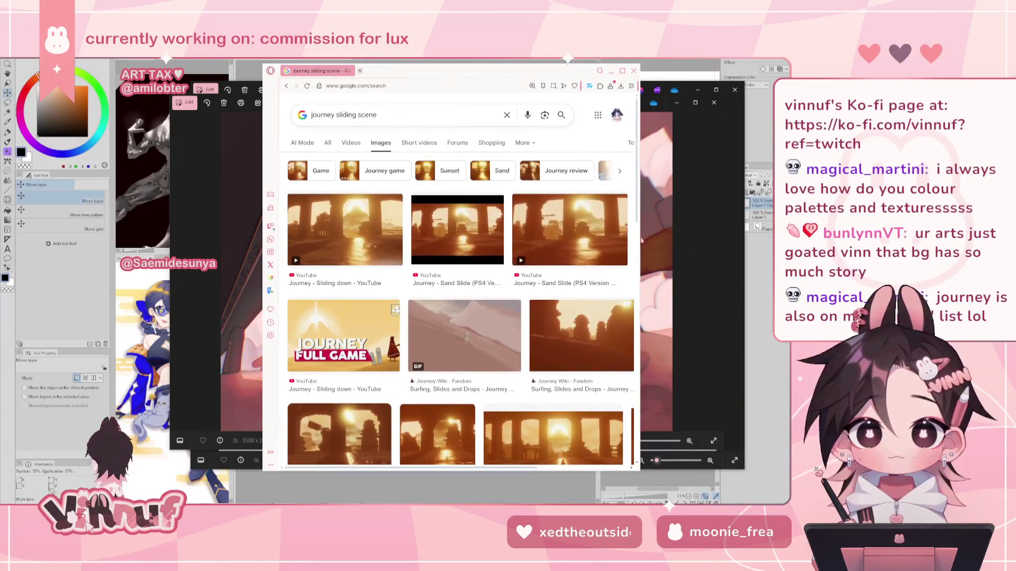
pyautogui.moveTo(639, 243); pyautogui.dragTo(743, 244)
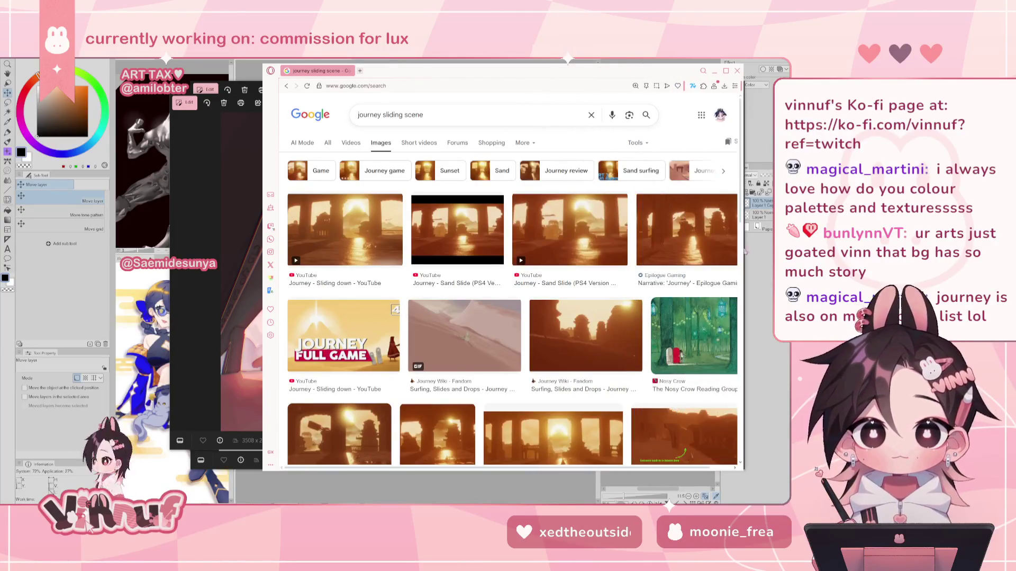
# Step: Preview the Journey - Sliding down, Architecture Screenshots and The Art of Journey results, then close the browser
pyautogui.click(572, 227)
pyautogui.click(325, 246)
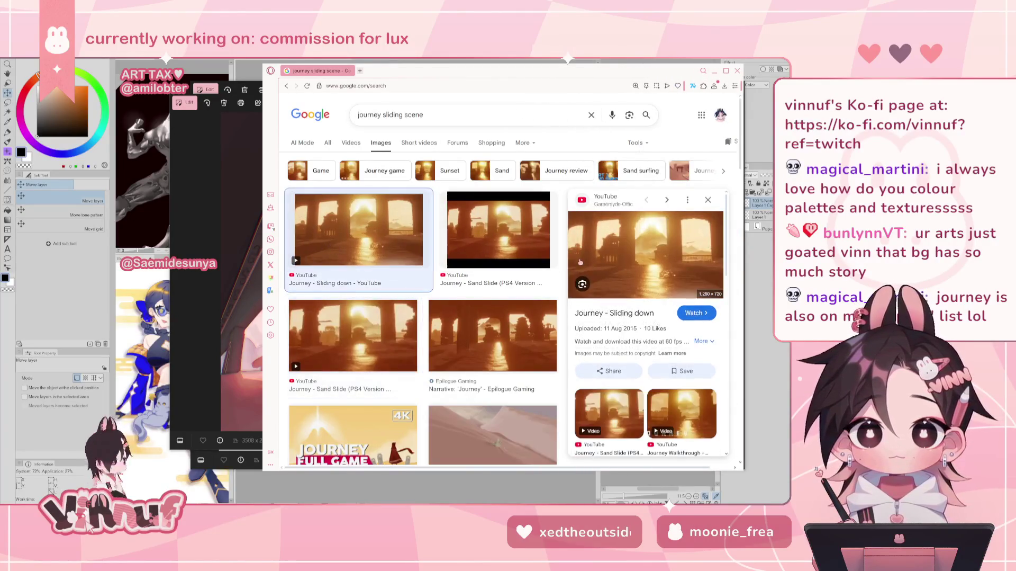
pyautogui.scroll(-3, 402, 214)
pyautogui.scroll(3, 402, 214)
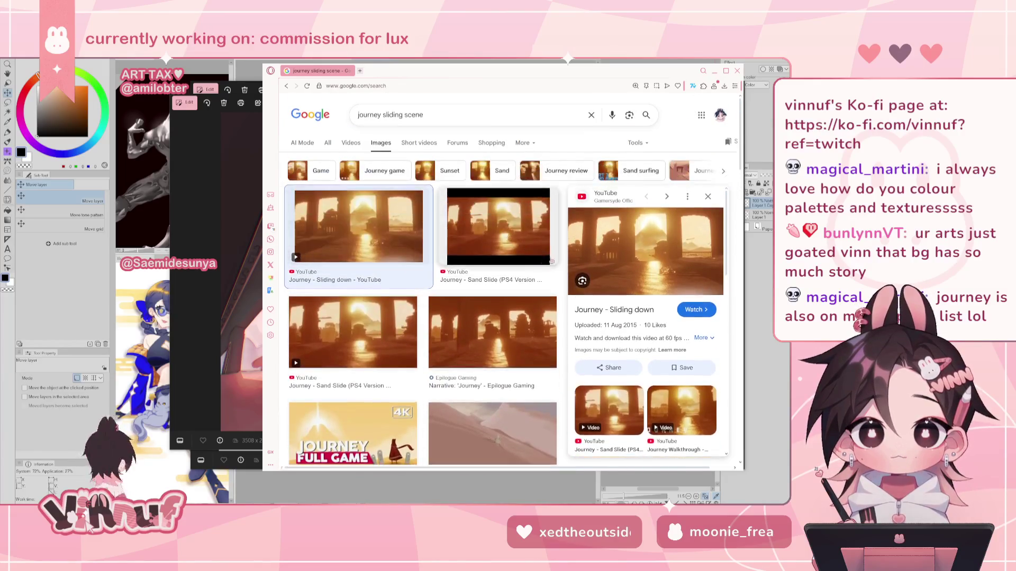
pyautogui.scroll(-5, 376, 377)
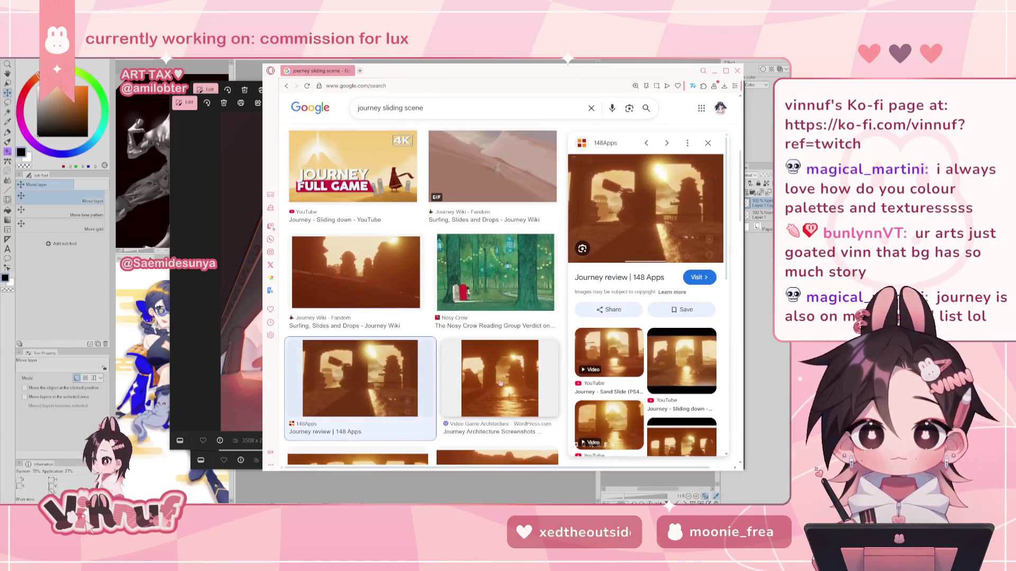
pyautogui.click(456, 355)
pyautogui.scroll(-3, 455, 355)
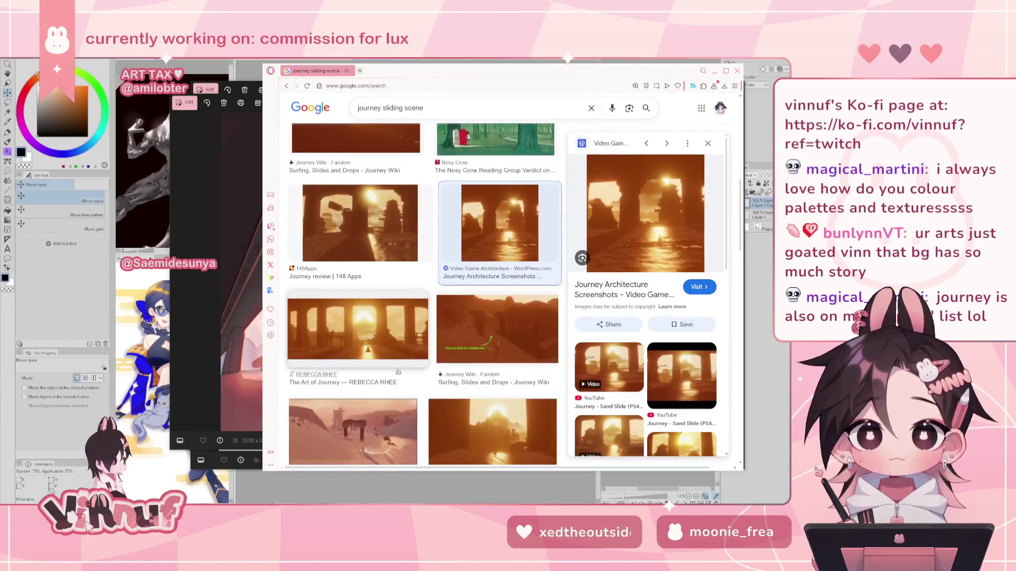
pyautogui.click(358, 329)
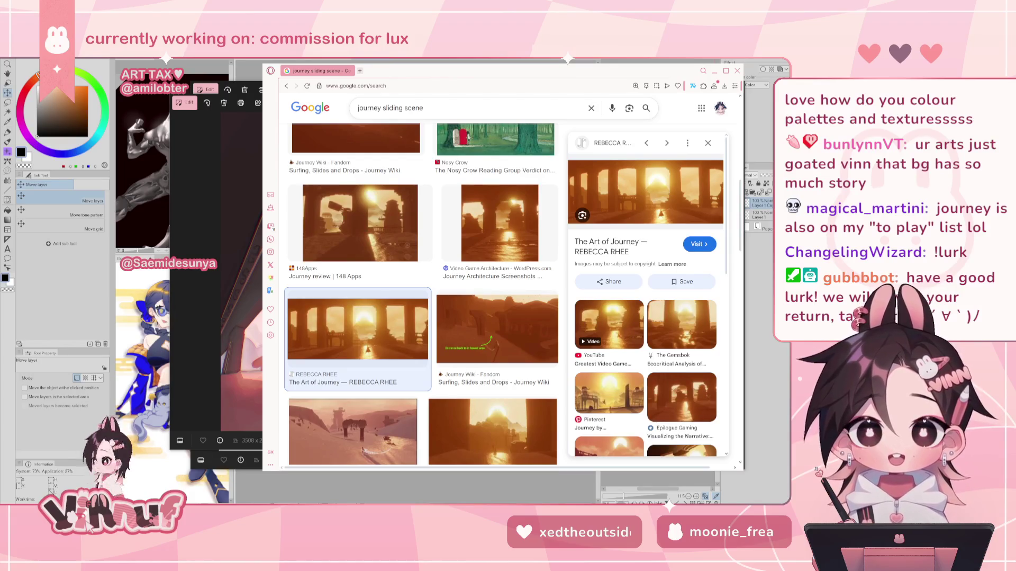
pyautogui.scroll(-3, 424, 297)
pyautogui.scroll(-4, 423, 297)
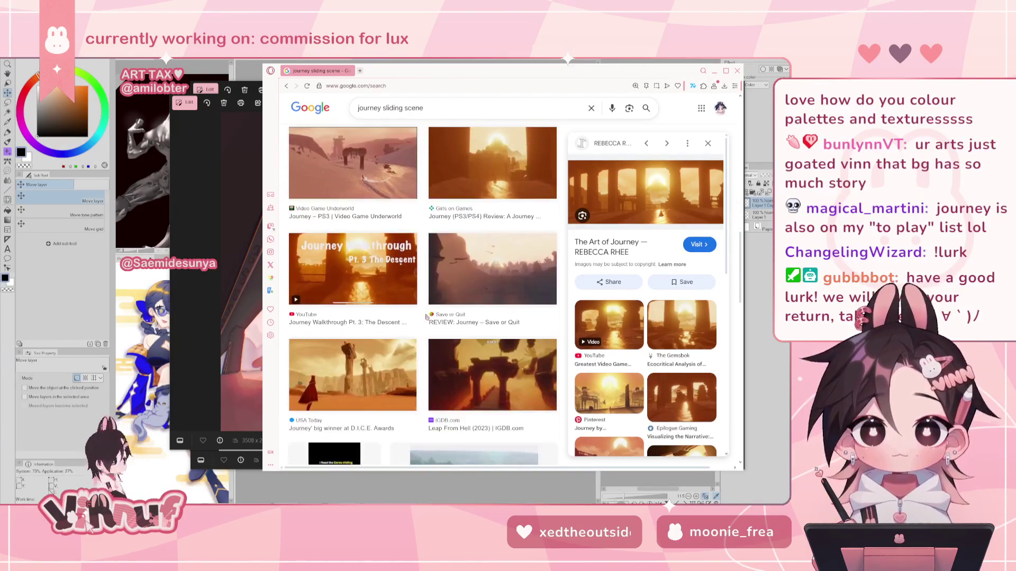
pyautogui.click(737, 71)
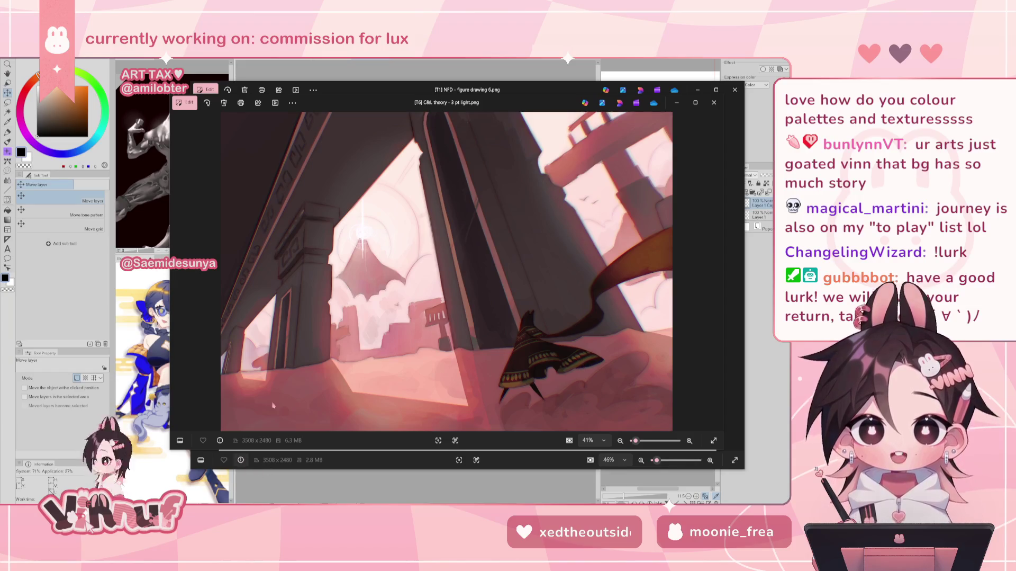
# Step: Zoom in and out on the enlarged reference artwork, then close both Photos reference windows
pyautogui.scroll(1, 309, 369)
pyautogui.scroll(-1, 310, 369)
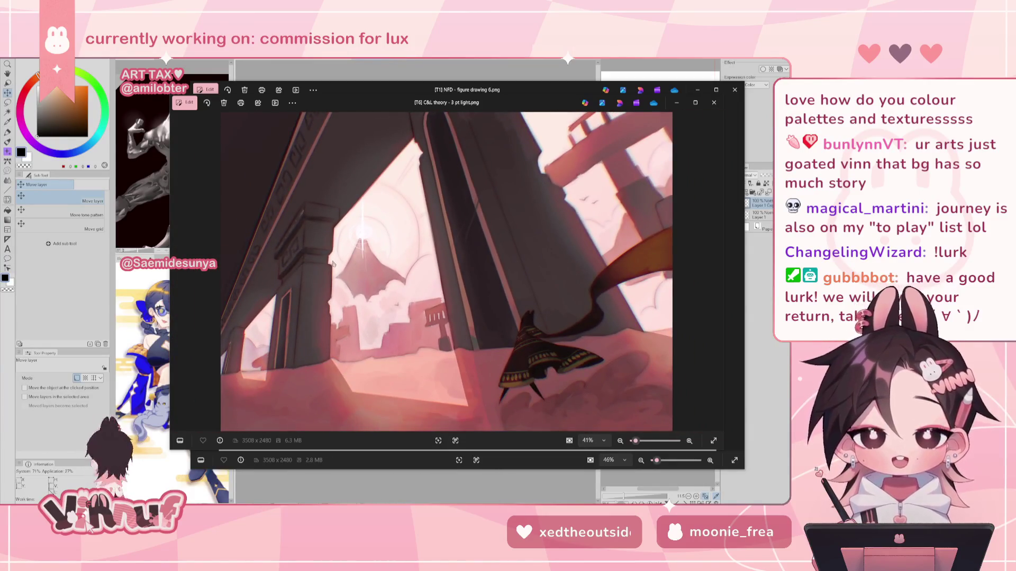
pyautogui.scroll(3, 347, 329)
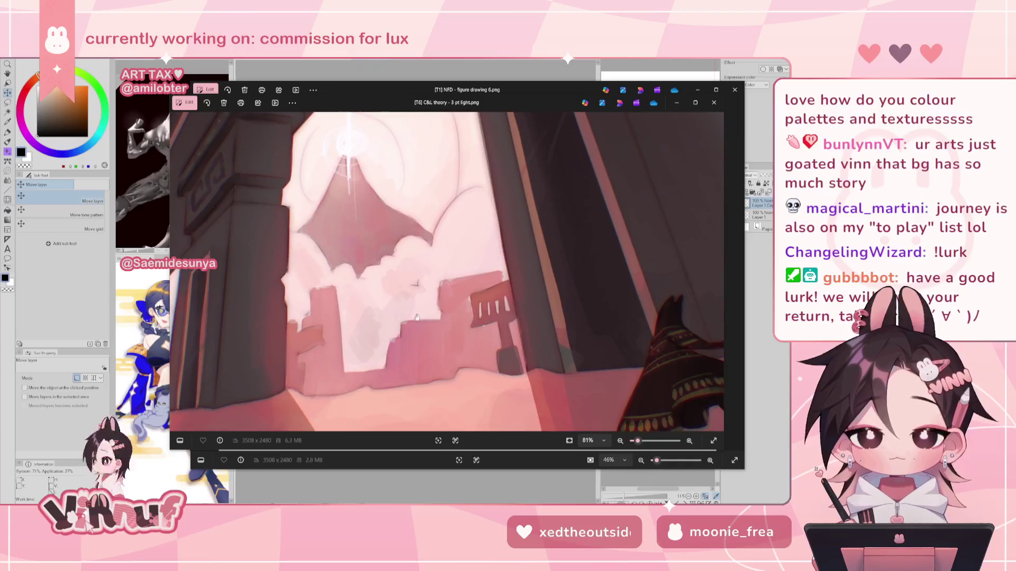
pyautogui.scroll(2, 522, 218)
pyautogui.scroll(3, 522, 217)
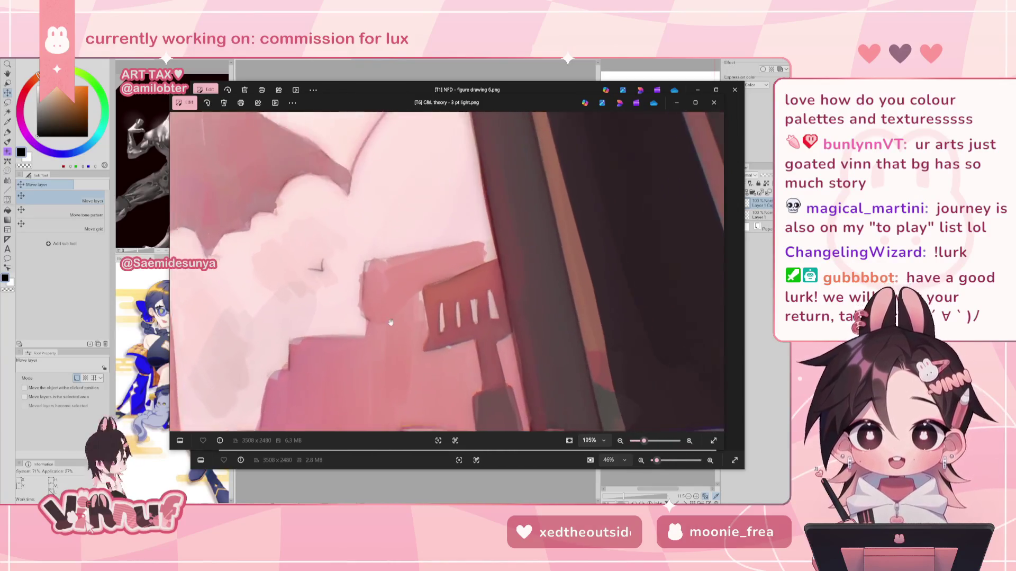
pyautogui.scroll(-3, 449, 304)
pyautogui.scroll(-3, 422, 320)
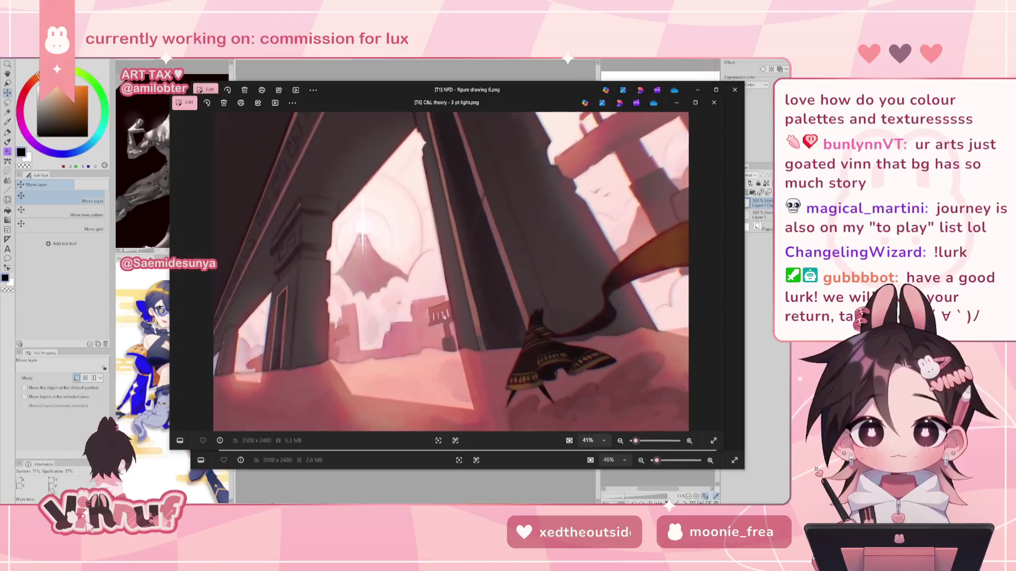
pyautogui.click(714, 103)
pyautogui.click(735, 89)
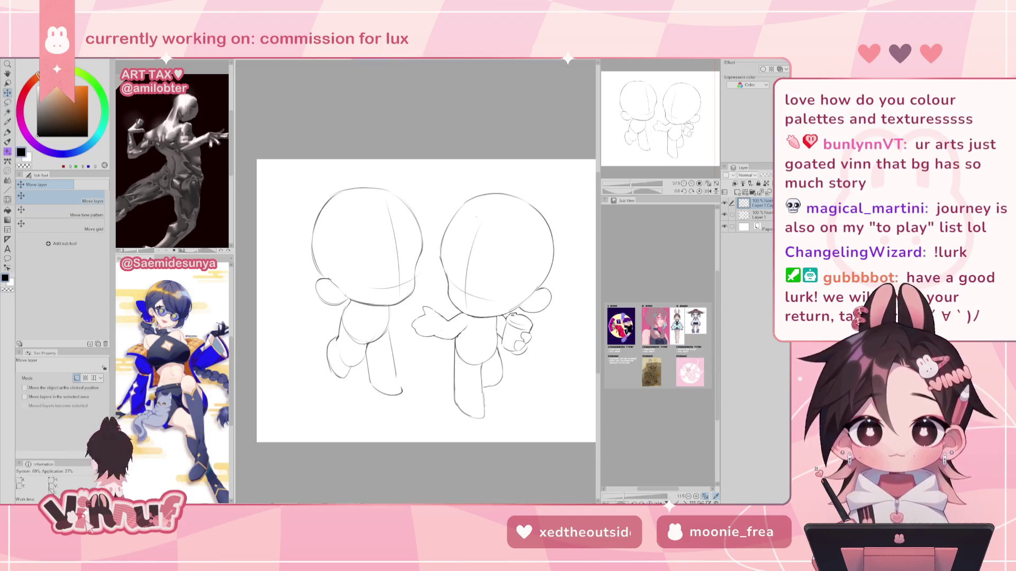
pyautogui.click(724, 203)
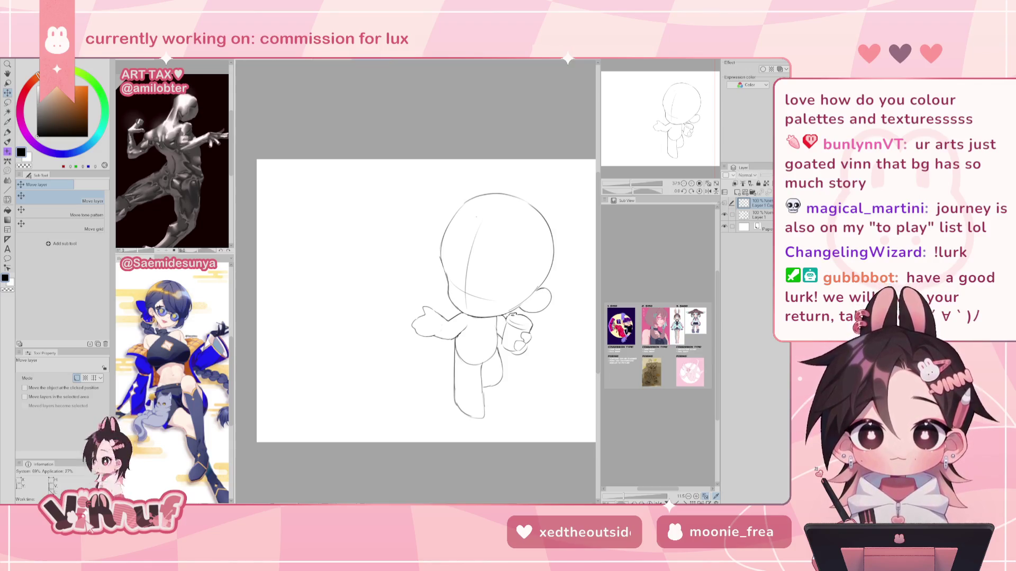
pyautogui.click(724, 203)
# Step: Lasso the left chibi's back leg, warp it with Liquify, then deselect
pyautogui.moveTo(668, 137)
pyautogui.mouseDown()
pyautogui.moveTo(639, 151)
pyautogui.moveTo(659, 134)
pyautogui.mouseUp()
pyautogui.press('m')
pyautogui.moveTo(360, 315)
pyautogui.mouseDown()
pyautogui.moveTo(325, 306)
pyautogui.moveTo(370, 305)
pyautogui.mouseUp()
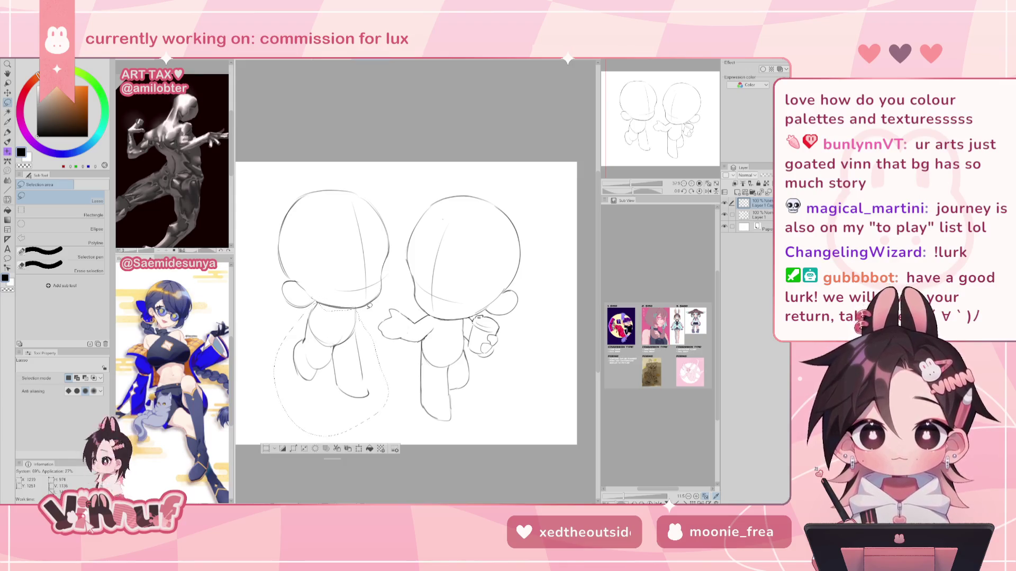
pyautogui.press('j')
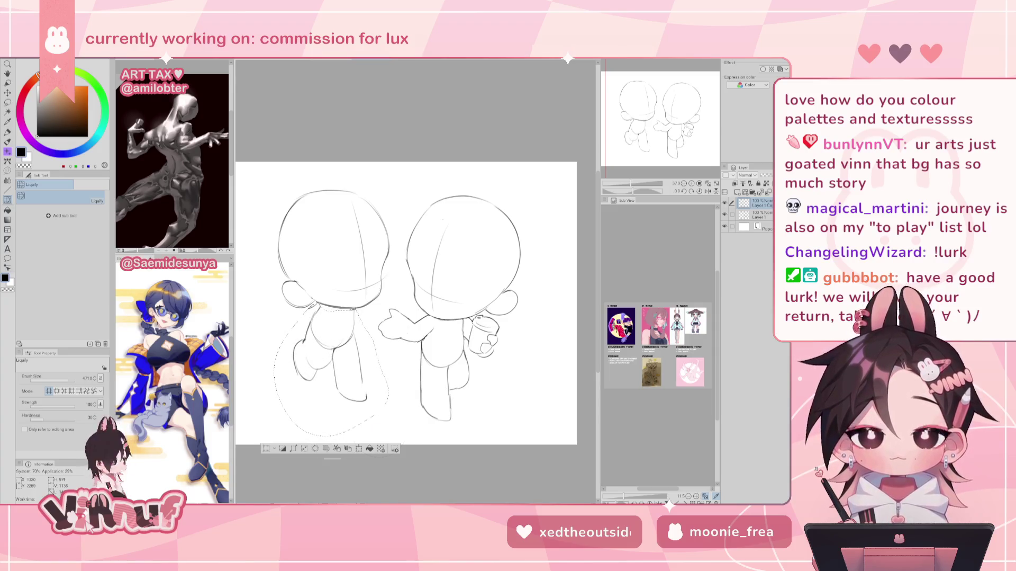
pyautogui.hotkey('ctrl', 'd')
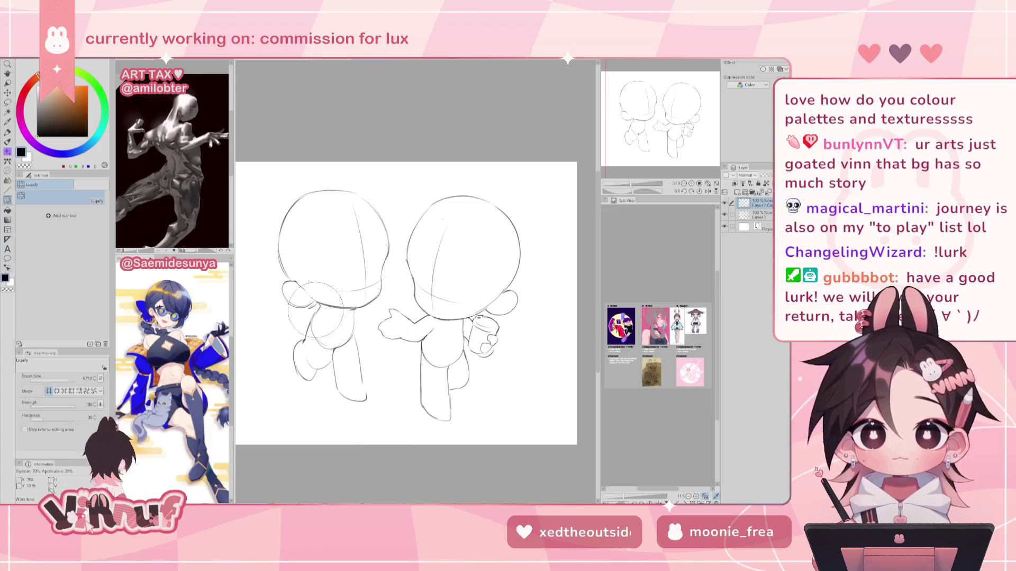
# Step: Check the proportions in mirrored view, return to the pen and hide the left chibi to compare
pyautogui.press('e')
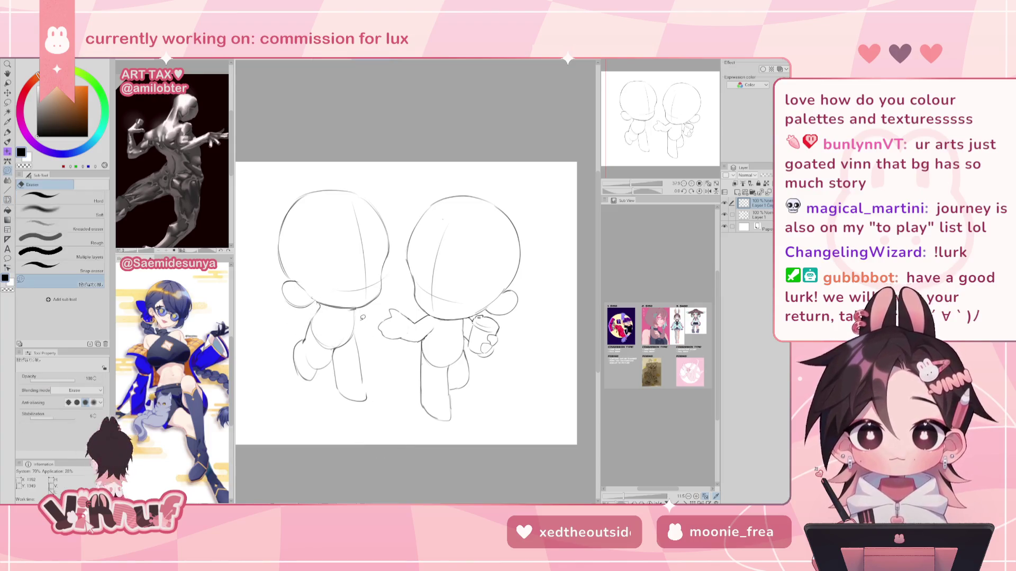
pyautogui.press('h')
pyautogui.press('h')
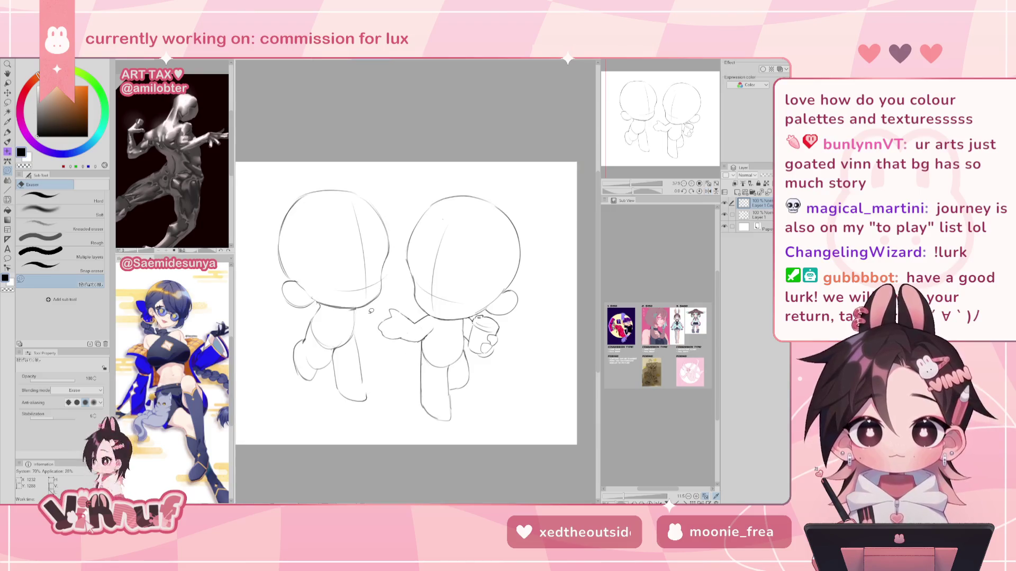
pyautogui.press('p')
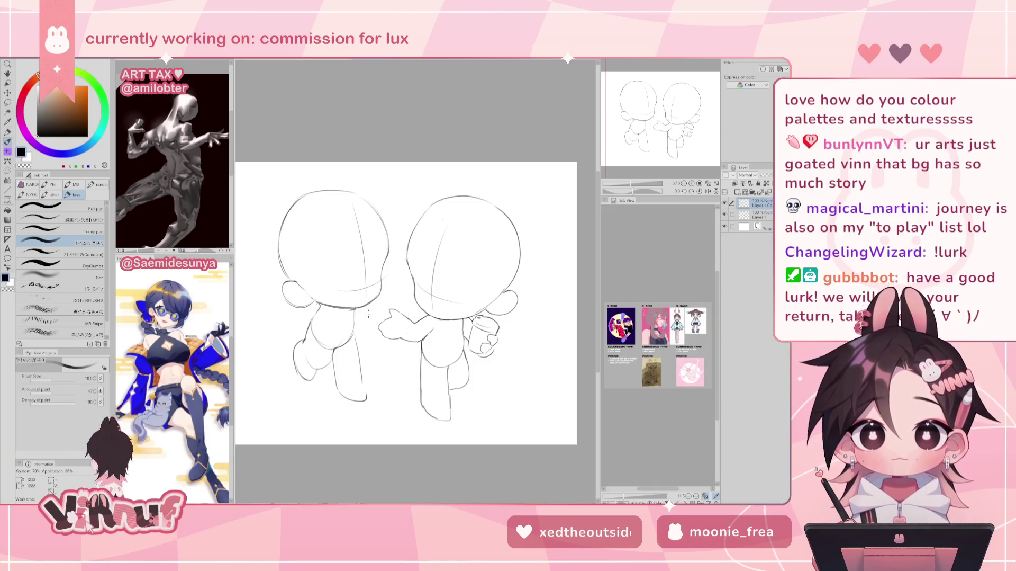
pyautogui.click(725, 203)
# Step: Show the left chibi again and sketch a stroke along its hip and leg, checking it mirrored
pyautogui.click(724, 202)
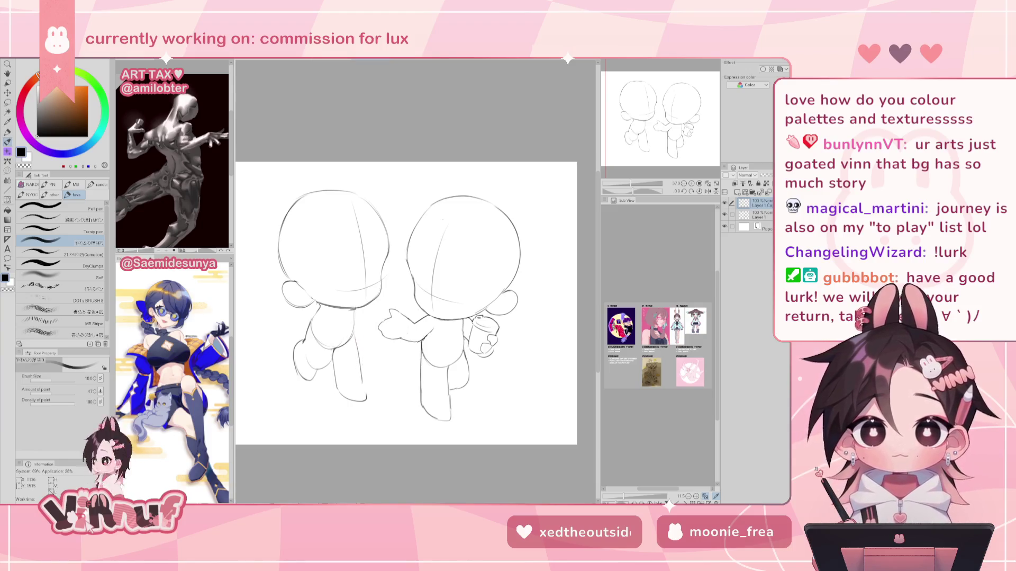
pyautogui.moveTo(354, 328); pyautogui.dragTo(357, 345)
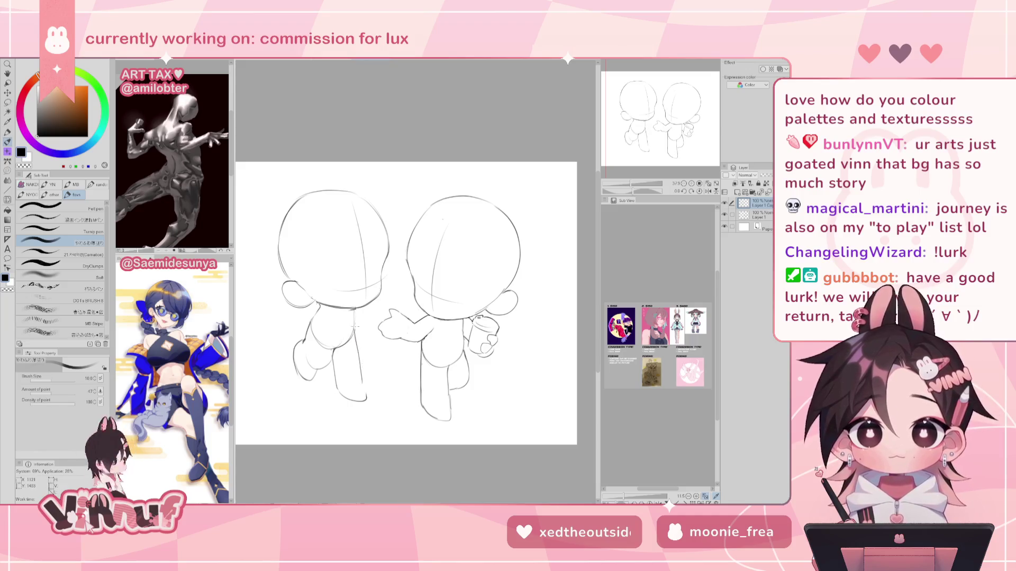
pyautogui.press('h')
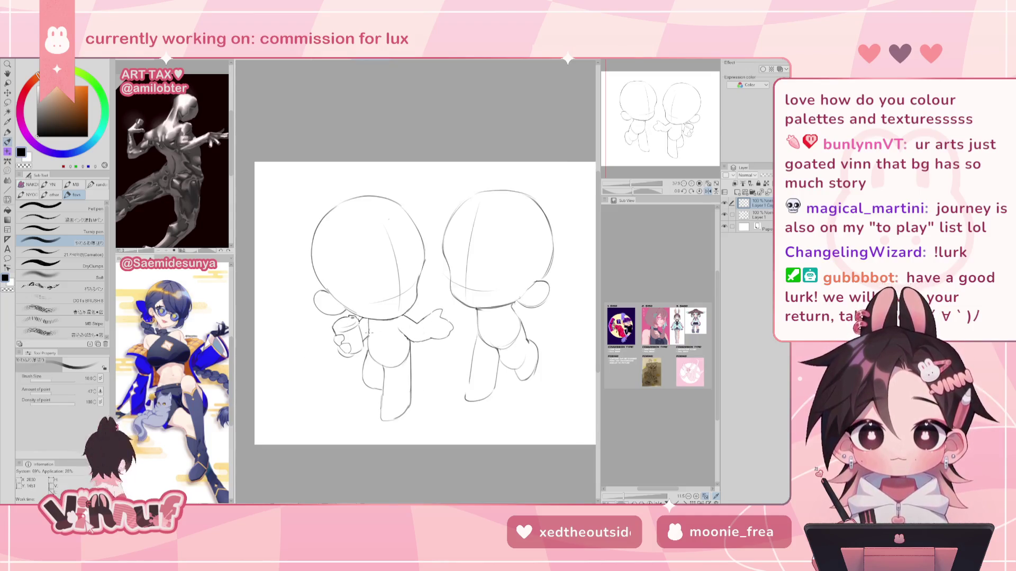
pyautogui.press('h')
pyautogui.press('e')
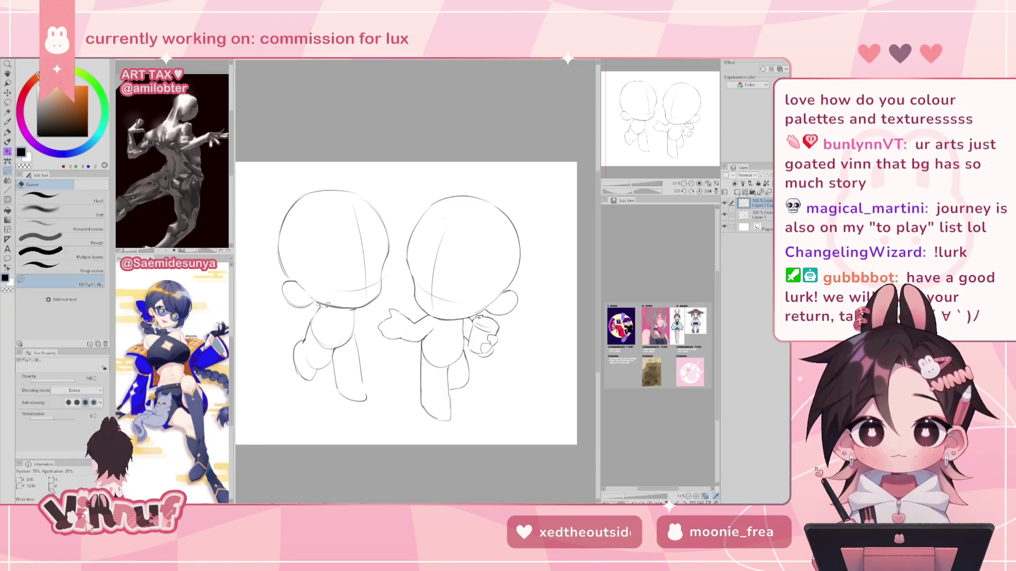
pyautogui.press('h')
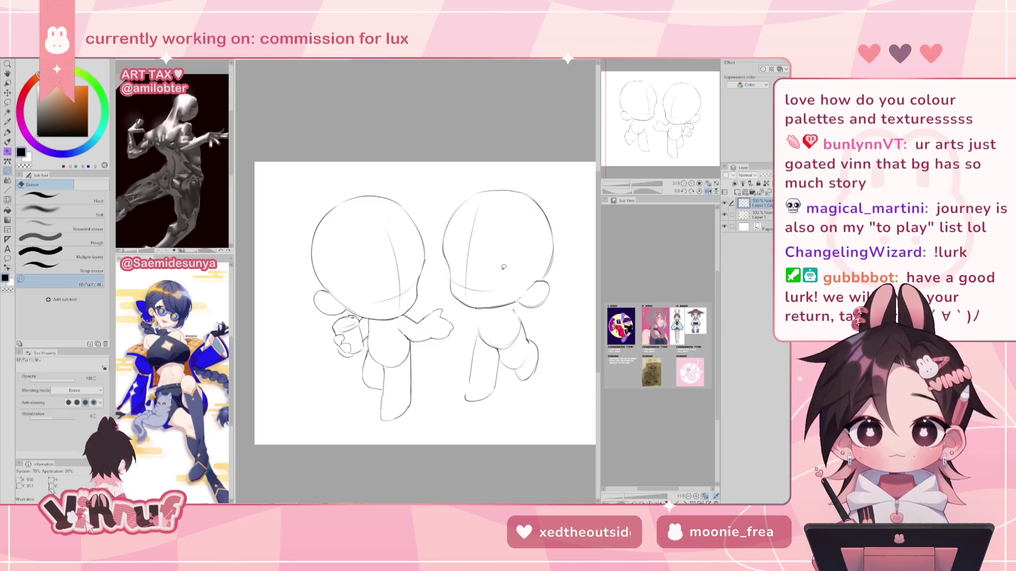
pyautogui.press('h')
pyautogui.press('p')
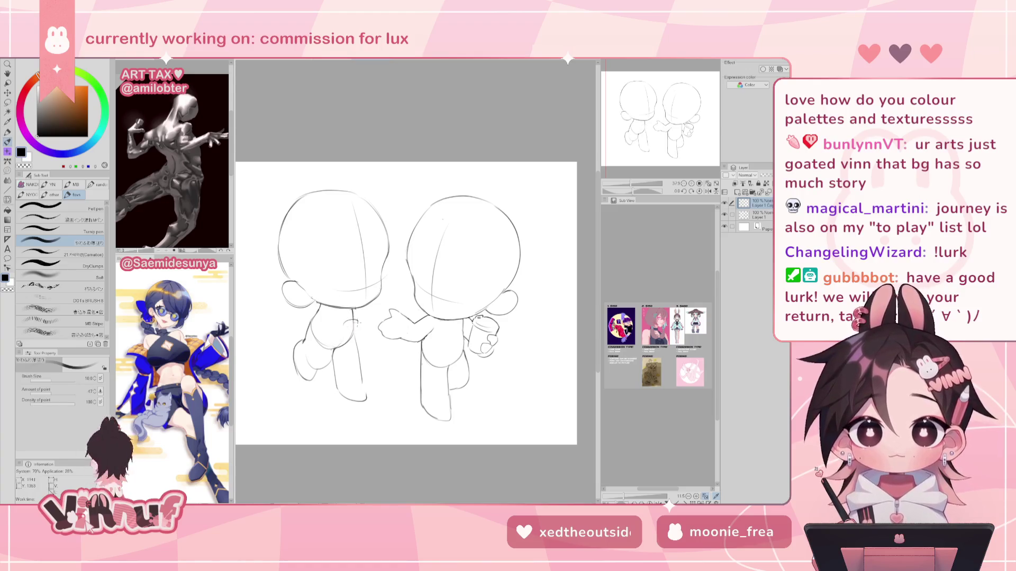
# Step: Undo a stray shoulder stroke, add a new empty layer and make Layer 1 Copy active
pyautogui.moveTo(347, 324); pyautogui.dragTo(358, 321)
pyautogui.hotkey('ctrl', 'z')
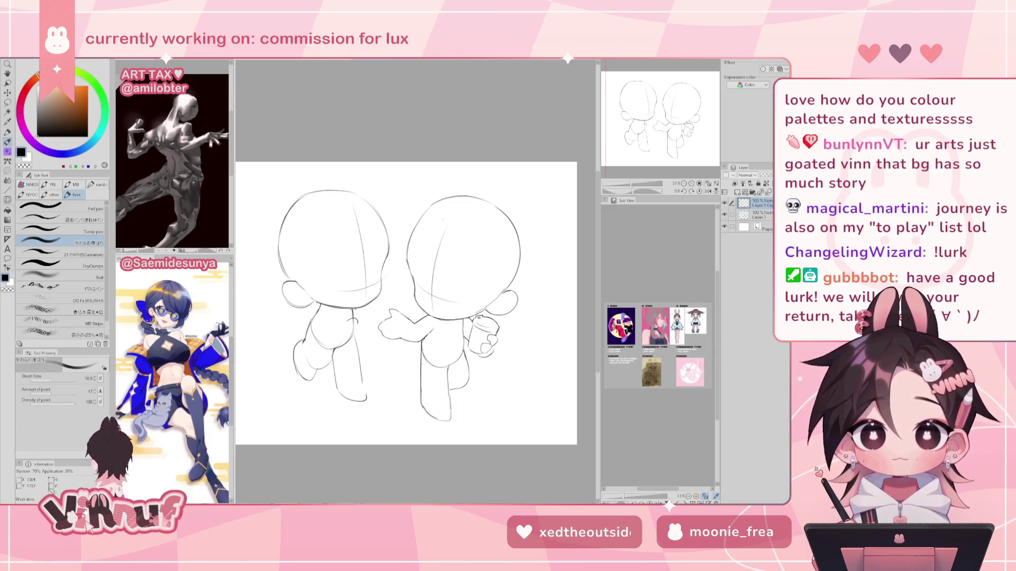
pyautogui.click(736, 184)
pyautogui.press('h')
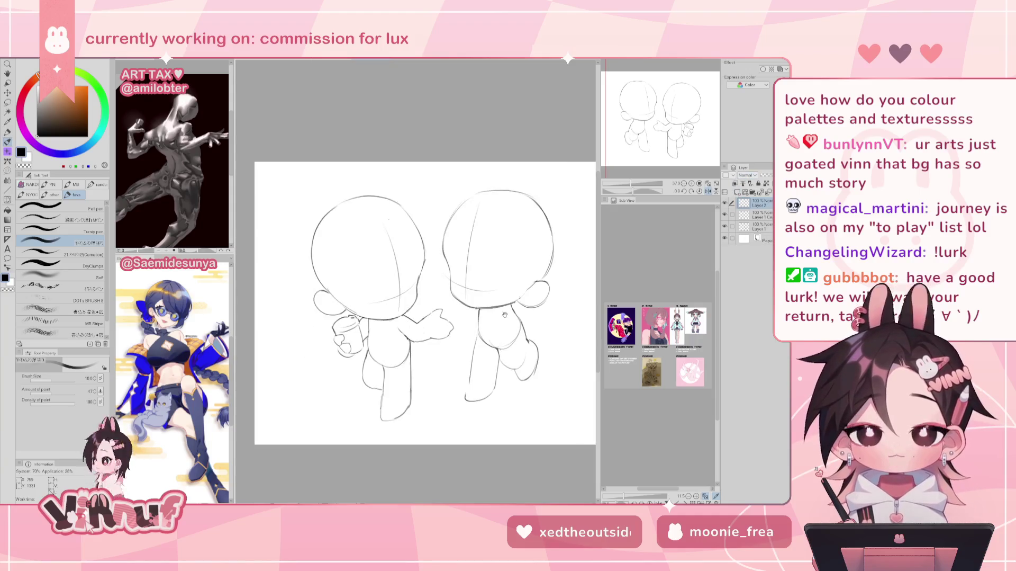
pyautogui.click(747, 215)
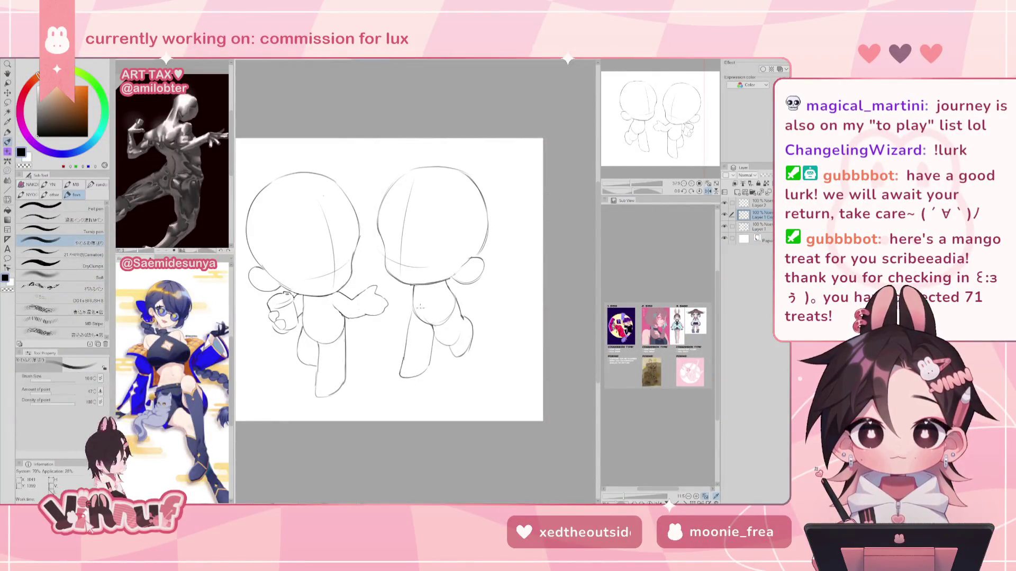
# Step: Sketch and erase lines on the left figure's lower leg, checking the result mirrored
pyautogui.press('h')
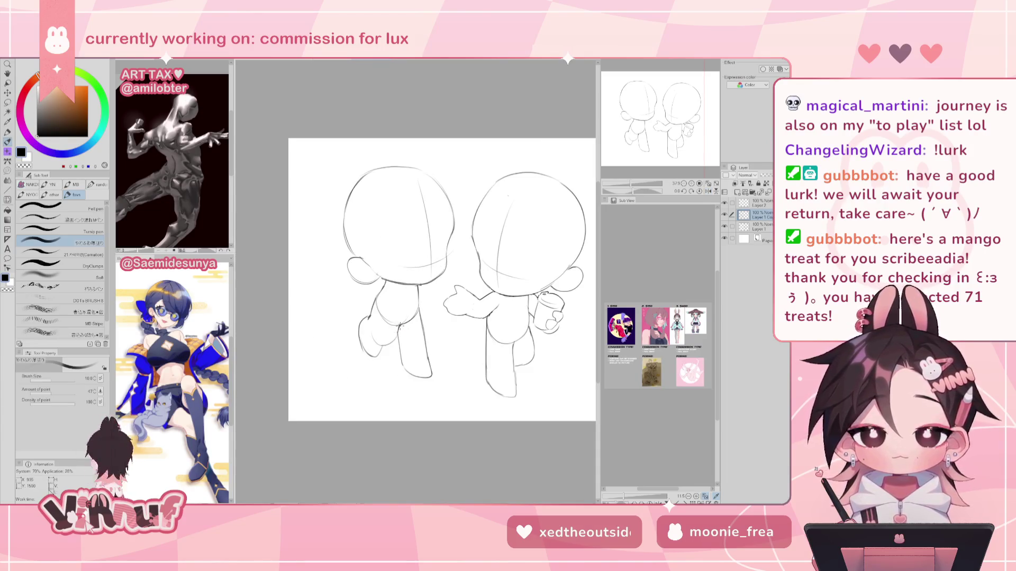
pyautogui.press('h')
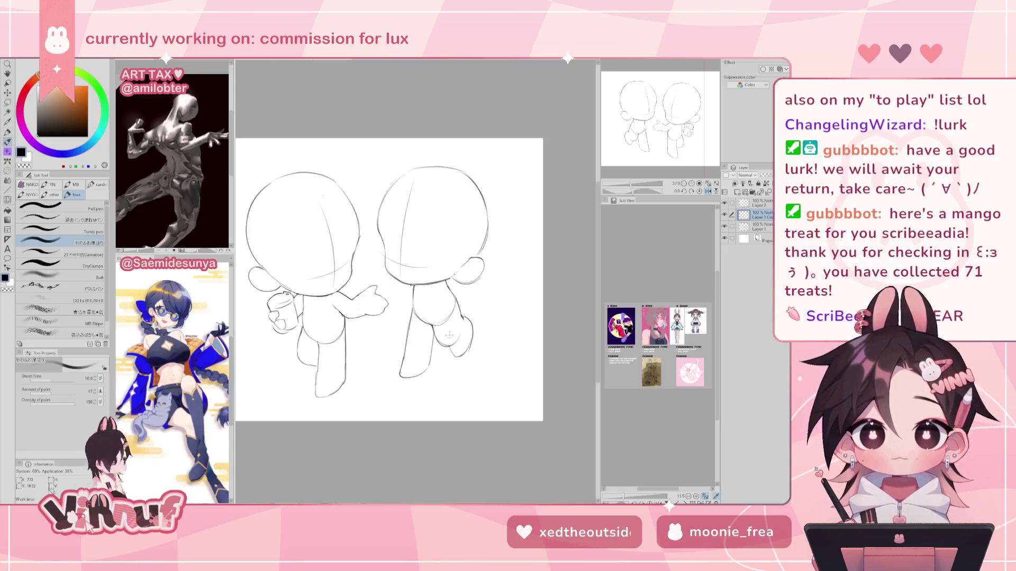
pyautogui.press('e')
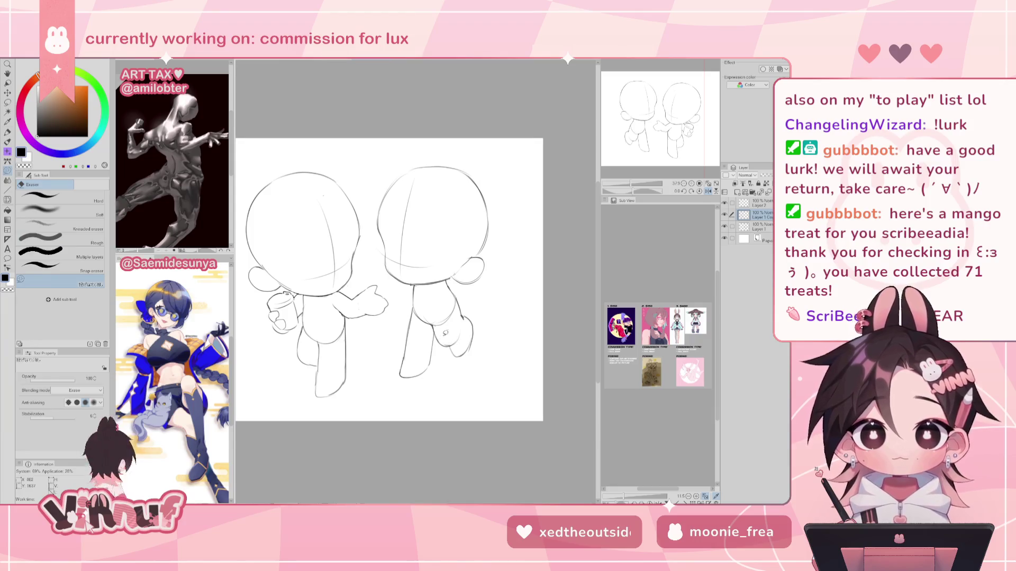
pyautogui.press('h')
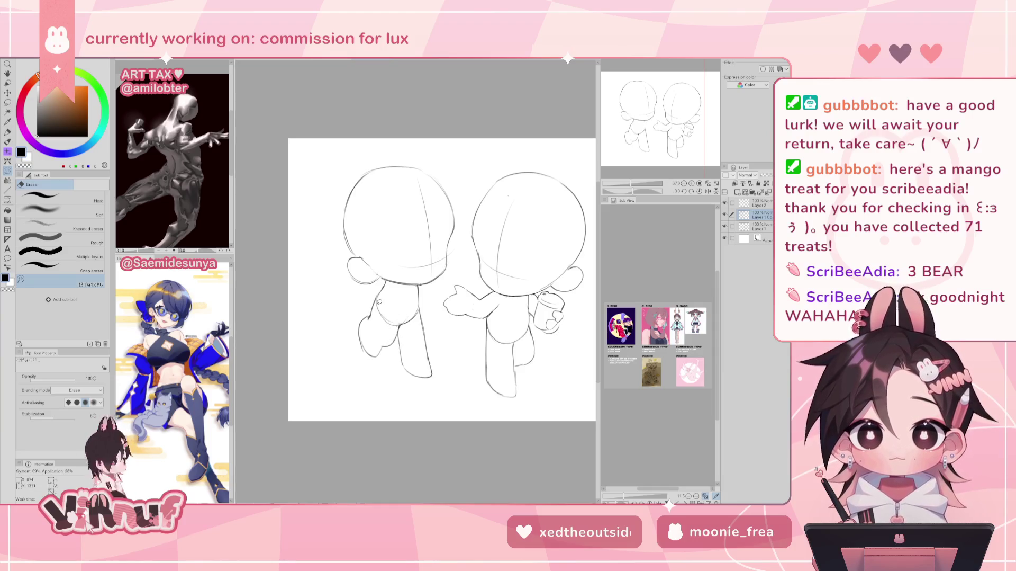
pyautogui.press('p')
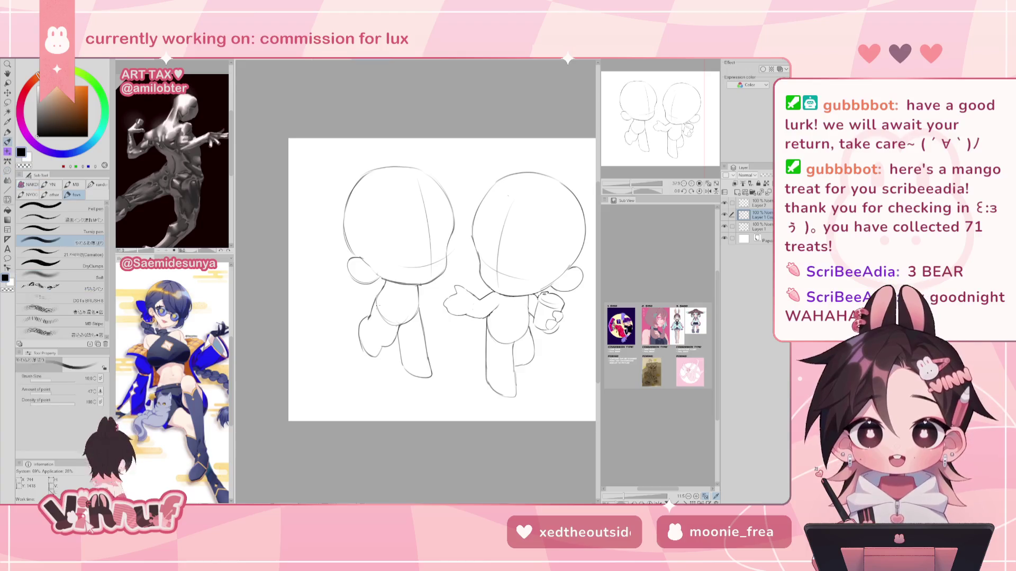
pyautogui.moveTo(372, 335); pyautogui.dragTo(381, 347)
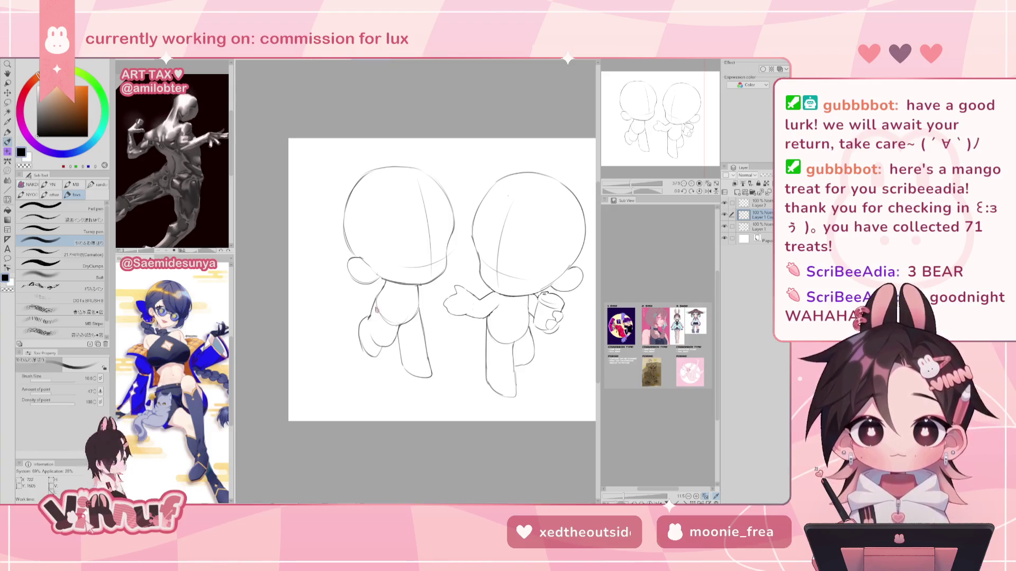
pyautogui.press('e')
pyautogui.moveTo(367, 320); pyautogui.dragTo(371, 365)
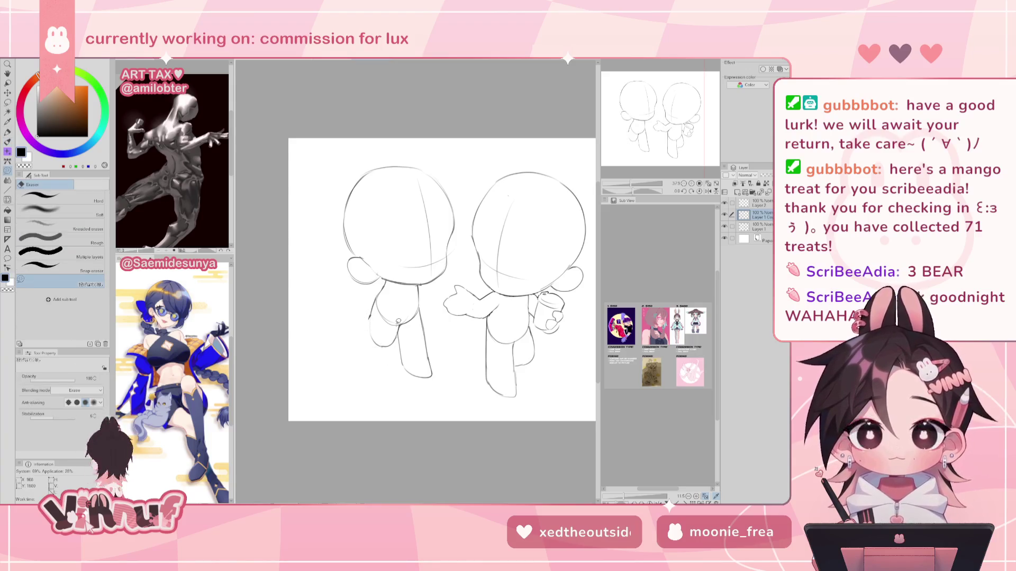
pyautogui.press('h')
pyautogui.press('h')
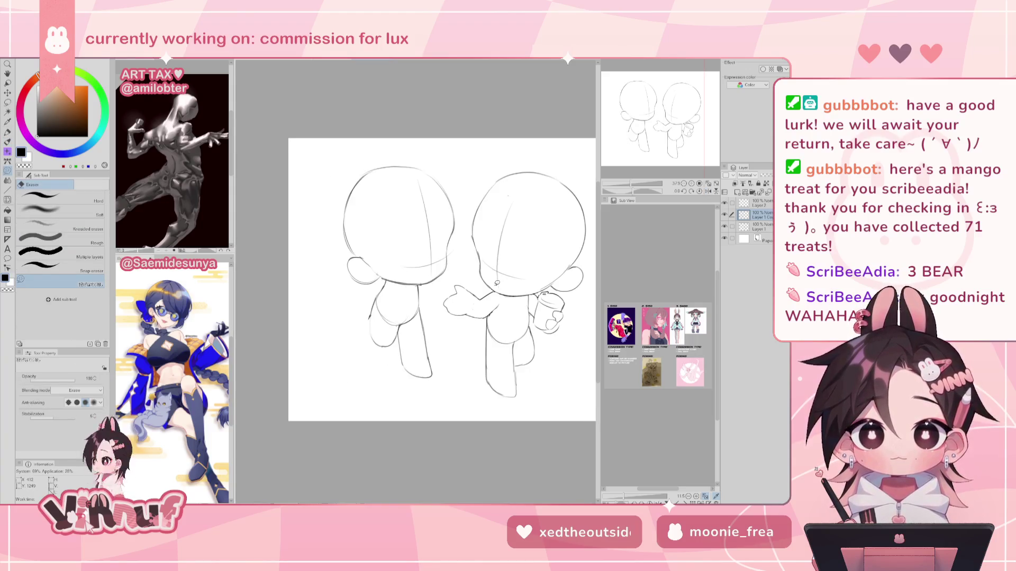
pyautogui.press('p')
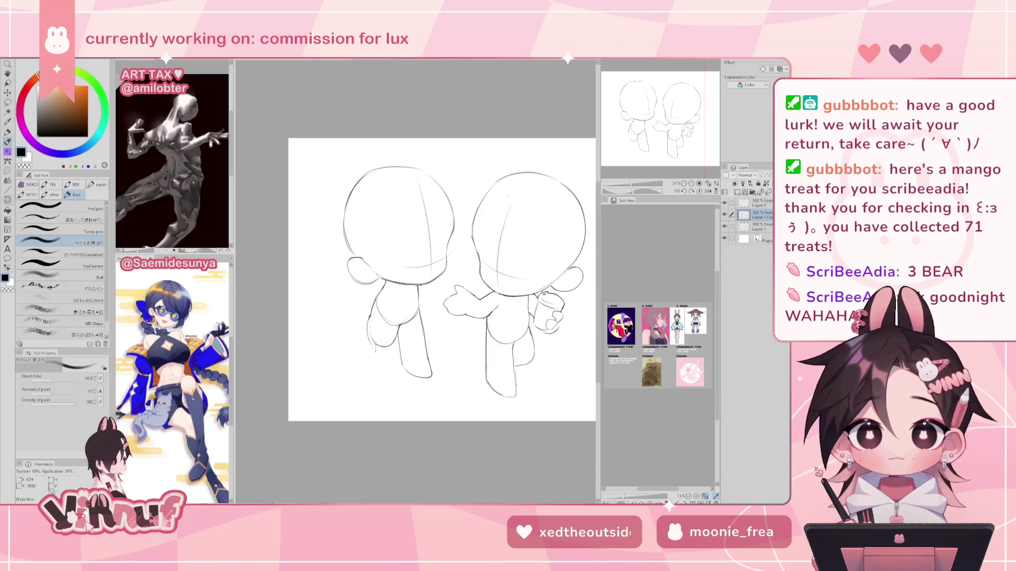
# Step: Redraw the left figure's leg and the curved bottom outline of its foot, checking it mirrored
pyautogui.moveTo(372, 335); pyautogui.dragTo(374, 349)
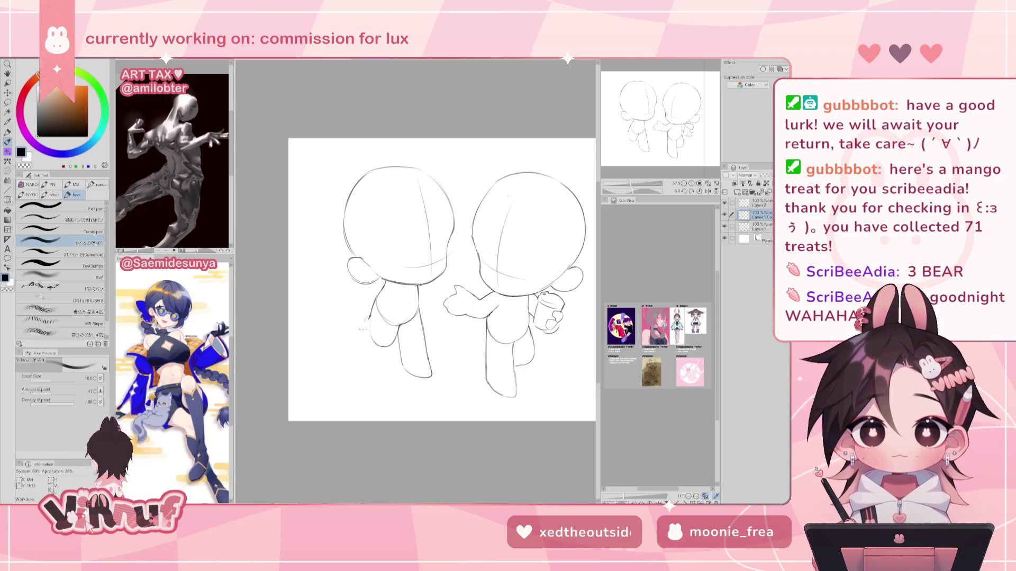
pyautogui.moveTo(369, 318); pyautogui.dragTo(369, 348)
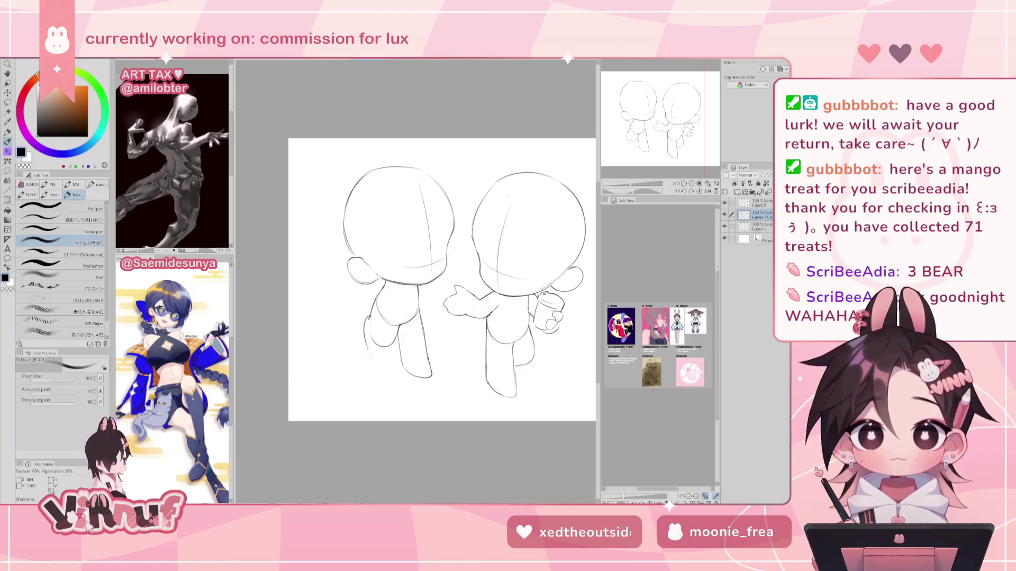
pyautogui.moveTo(367, 339); pyautogui.dragTo(380, 352)
pyautogui.press('h')
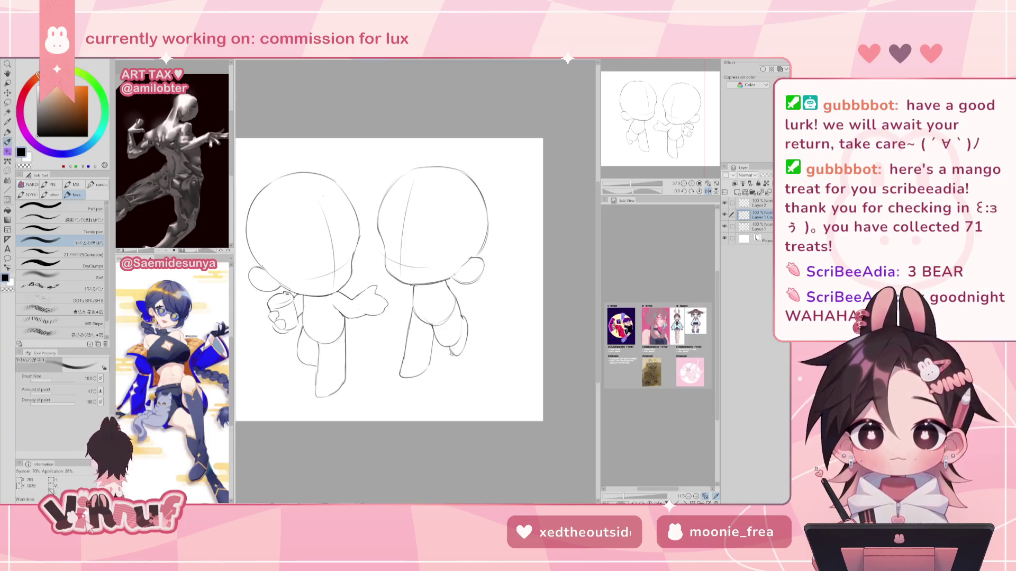
pyautogui.press('e')
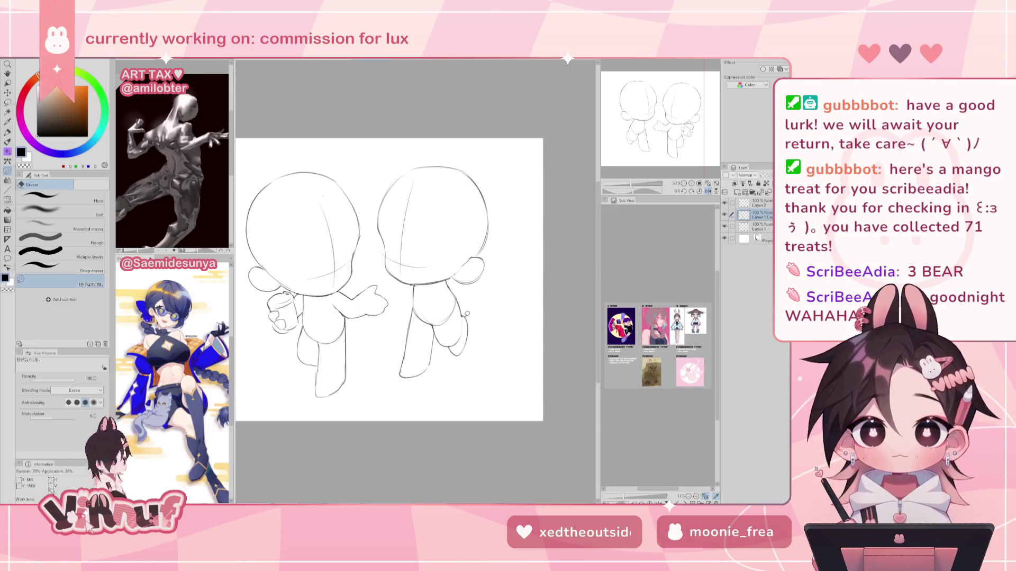
pyautogui.press('p')
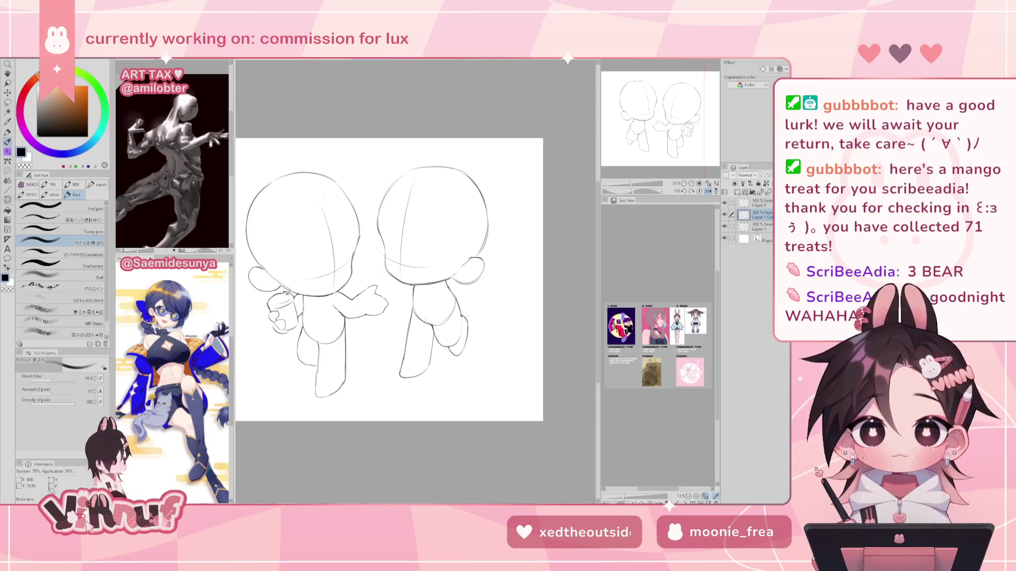
pyautogui.press('h')
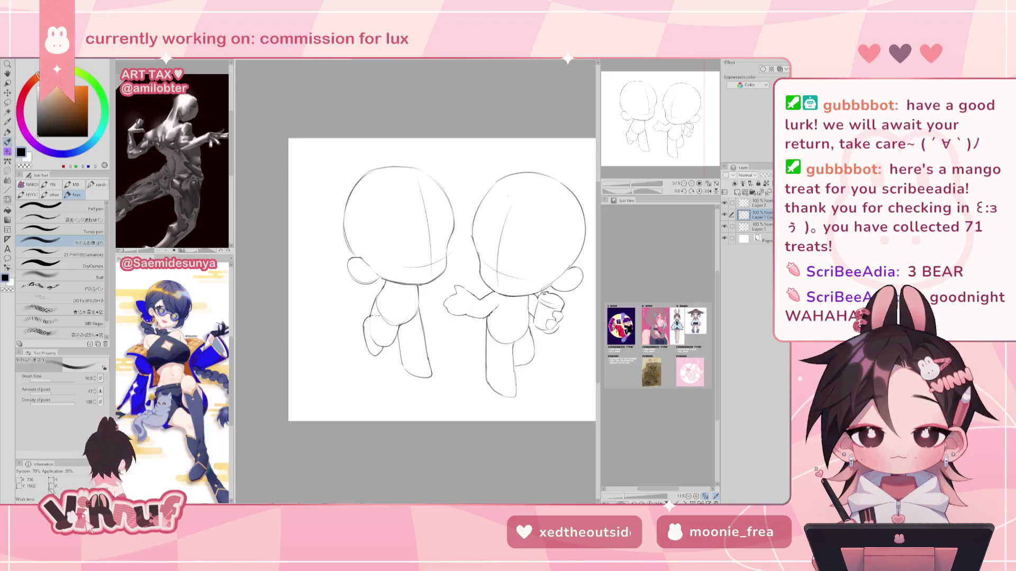
# Step: Lasso the left foot, push its outline upward with Liquify, then deselect
pyautogui.press('m')
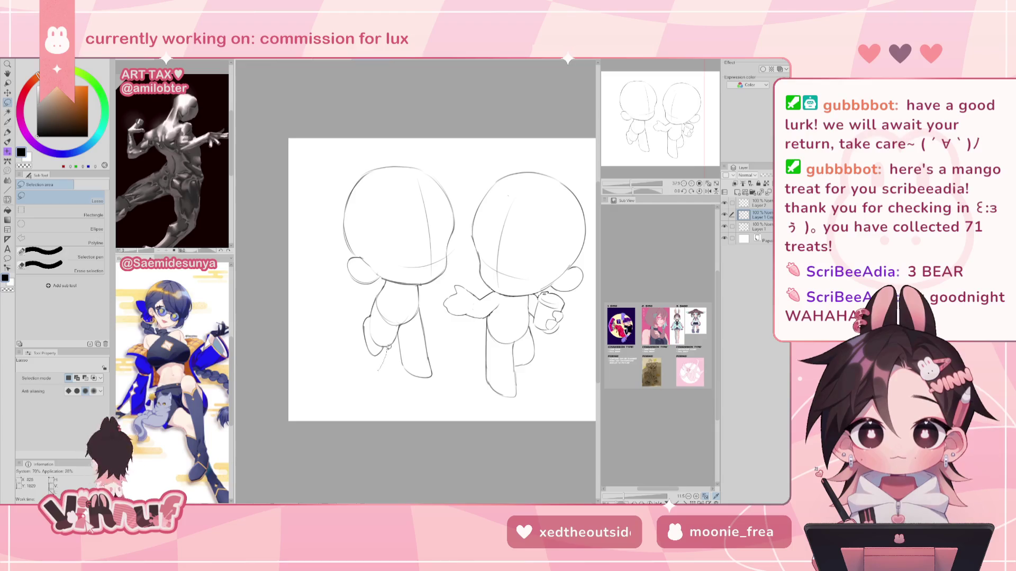
pyautogui.moveTo(369, 330); pyautogui.dragTo(379, 365)
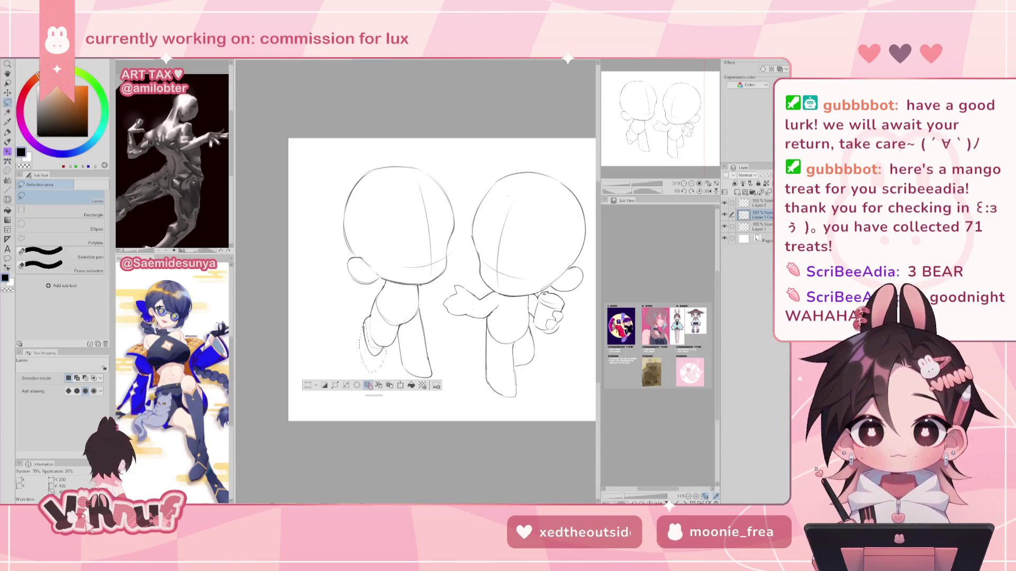
pyautogui.press('j')
pyautogui.moveTo(353, 364); pyautogui.dragTo(356, 355)
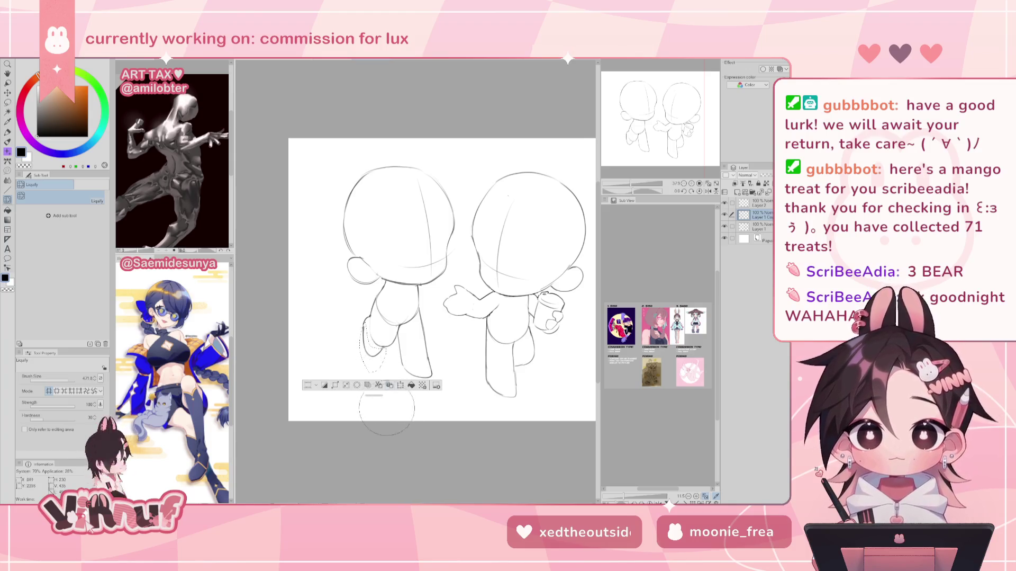
pyautogui.moveTo(365, 371); pyautogui.dragTo(374, 380)
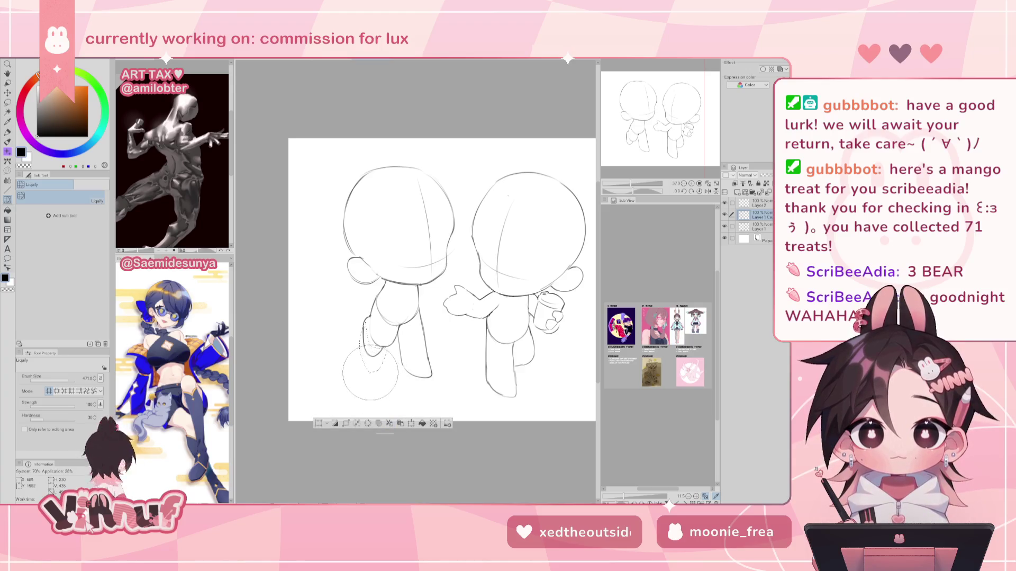
pyautogui.hotkey('ctrl', 'd')
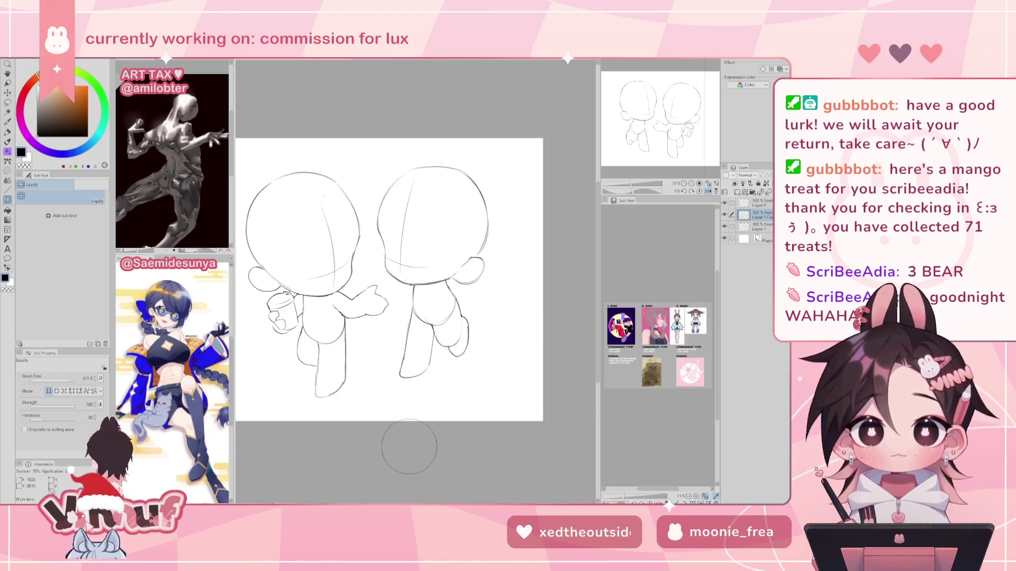
# Step: Erase the stray line along the right chibi's leg after checking the pose mirrored
pyautogui.press('p')
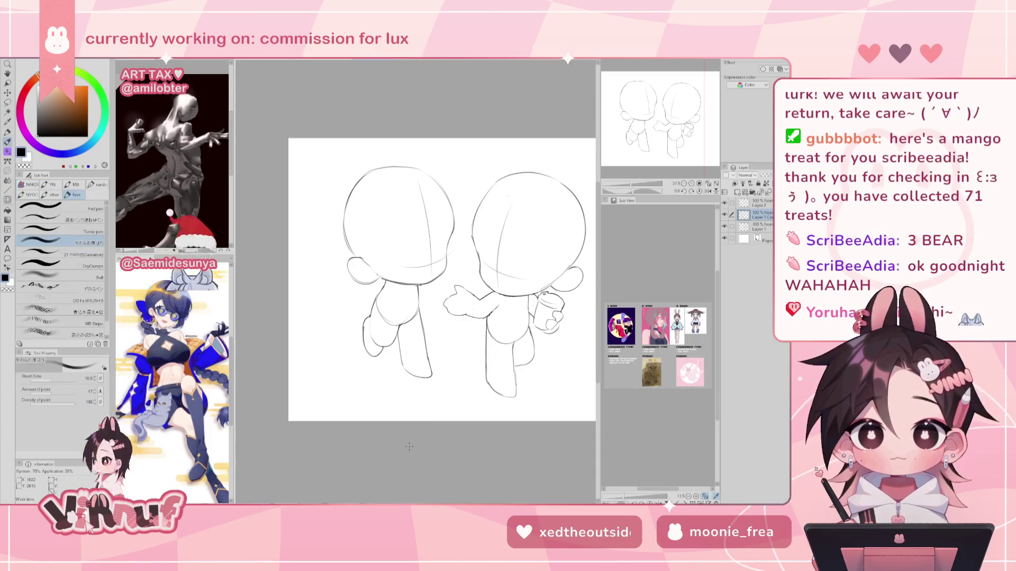
pyautogui.moveTo(517, 298); pyautogui.dragTo(504, 304)
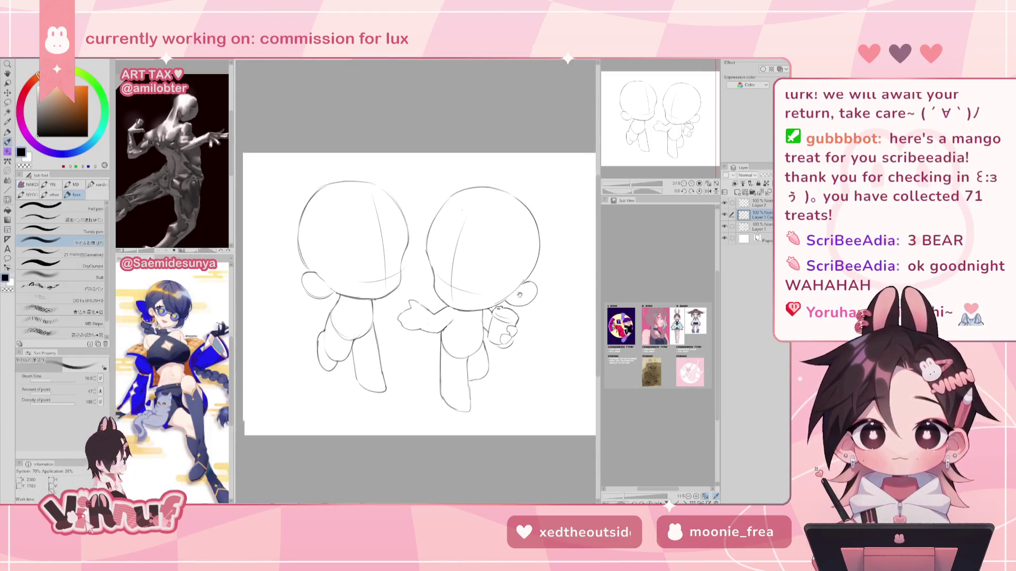
pyautogui.press('h')
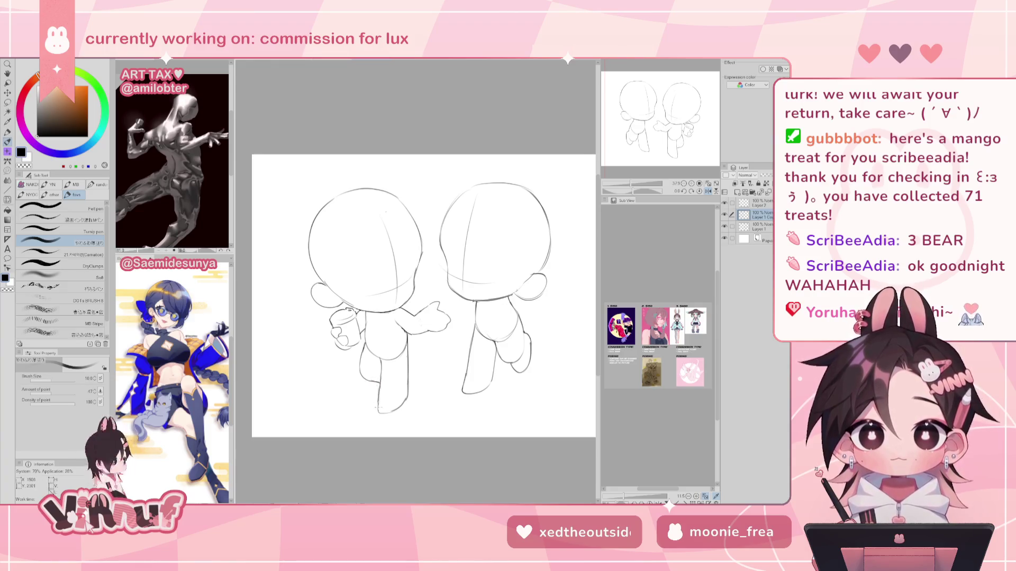
pyautogui.press('h')
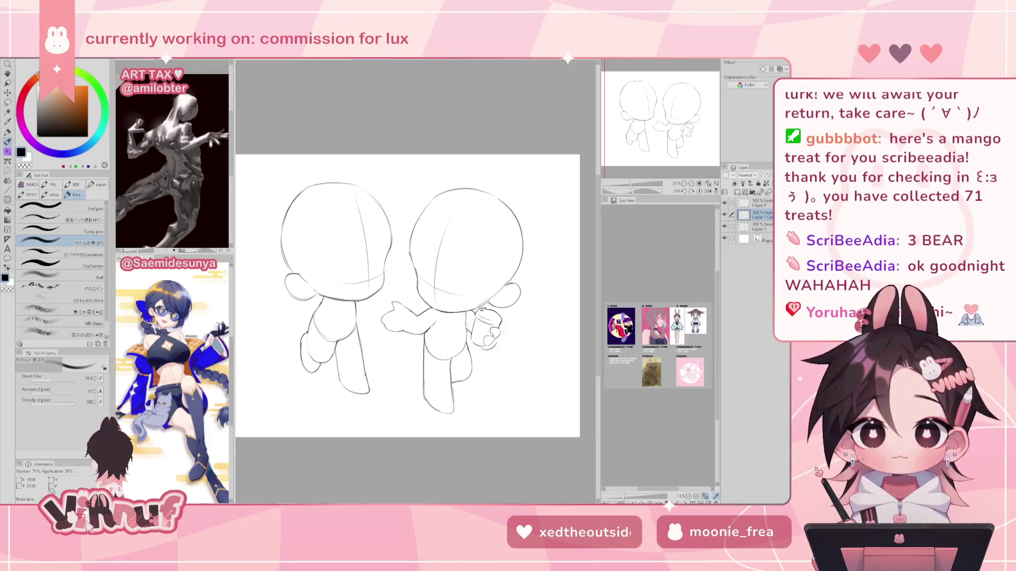
pyautogui.press('e')
pyautogui.moveTo(460, 414); pyautogui.dragTo(463, 352)
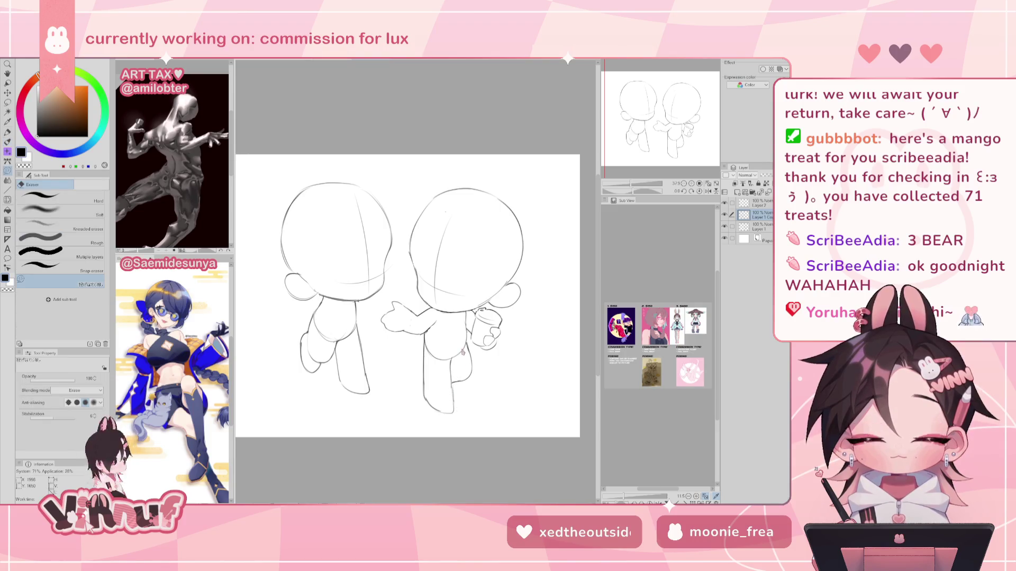
# Step: Make Layer 1 active and review the sketch in mirrored and normal views
pyautogui.click(758, 227)
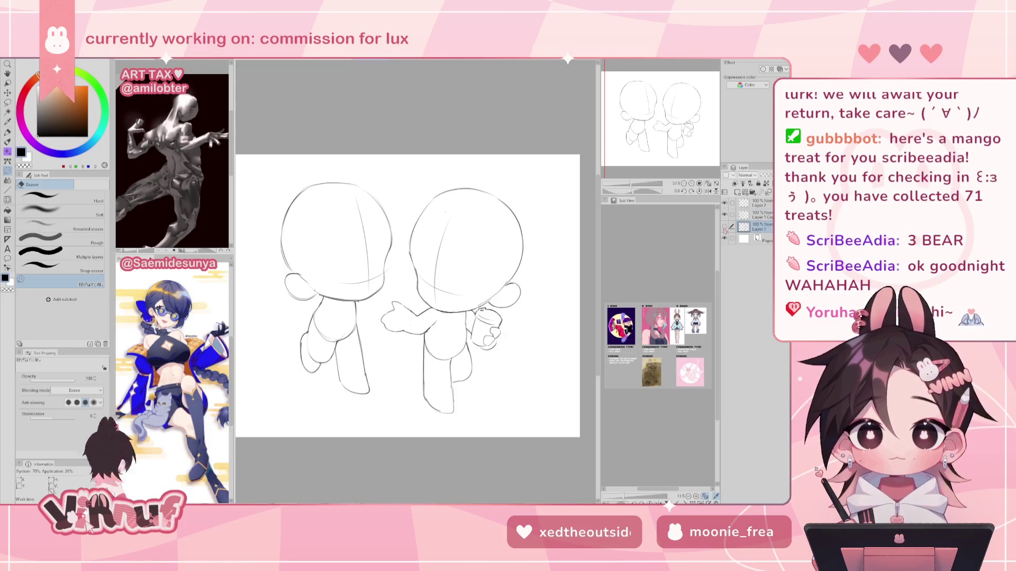
pyautogui.moveTo(451, 362); pyautogui.dragTo(401, 356)
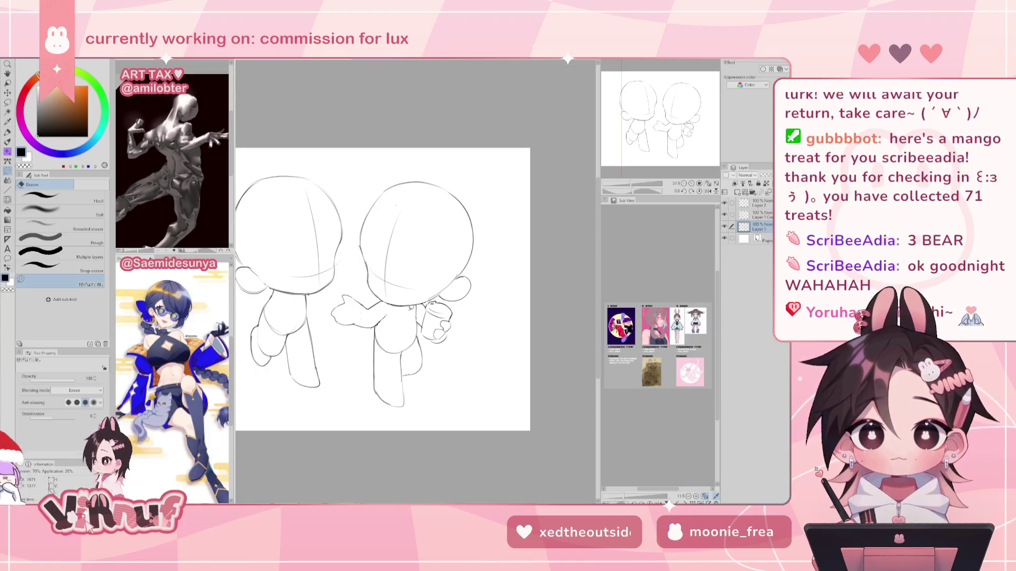
pyautogui.press('p')
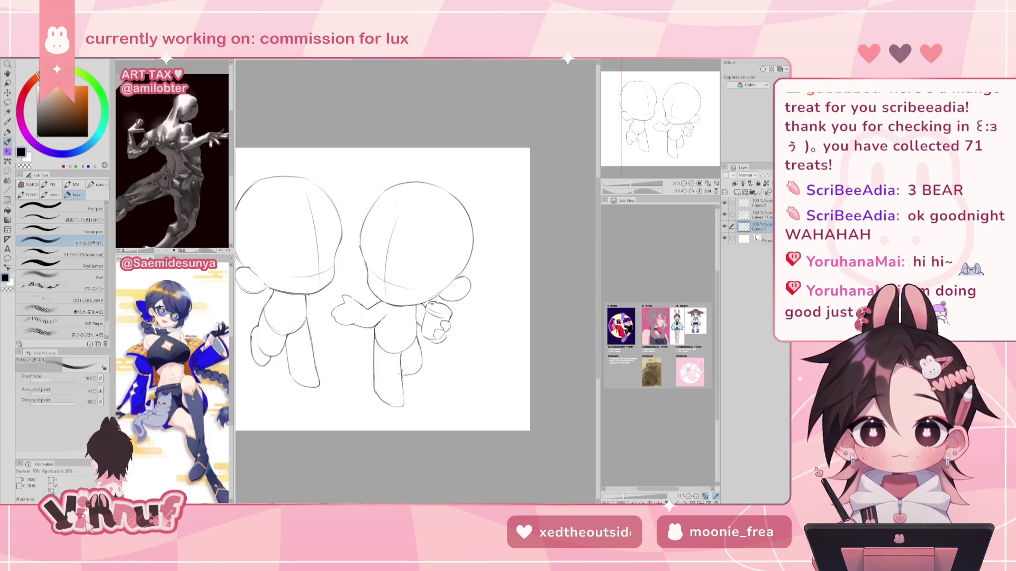
pyautogui.press('h')
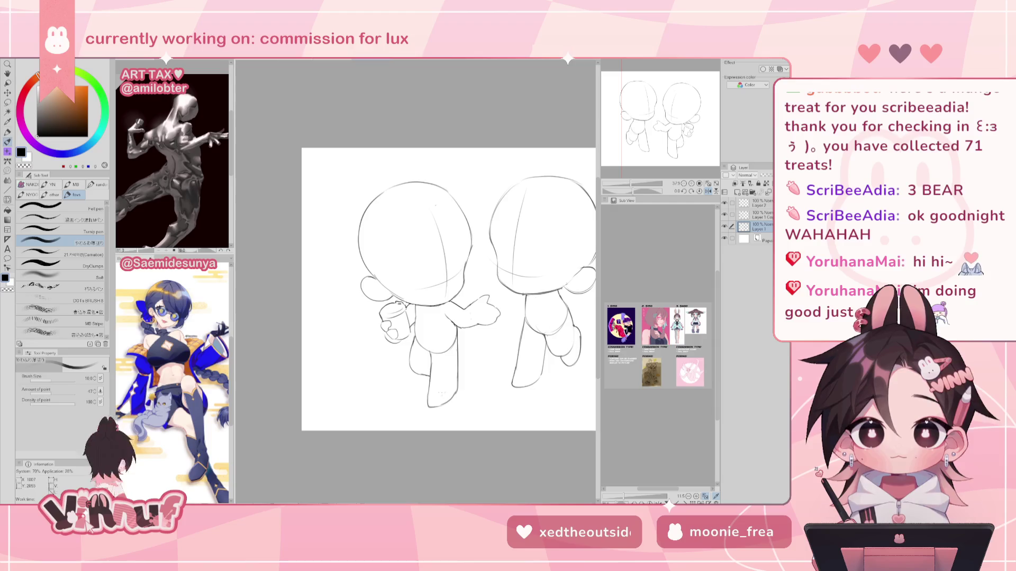
pyautogui.press('h')
pyautogui.moveTo(488, 268); pyautogui.dragTo(536, 271)
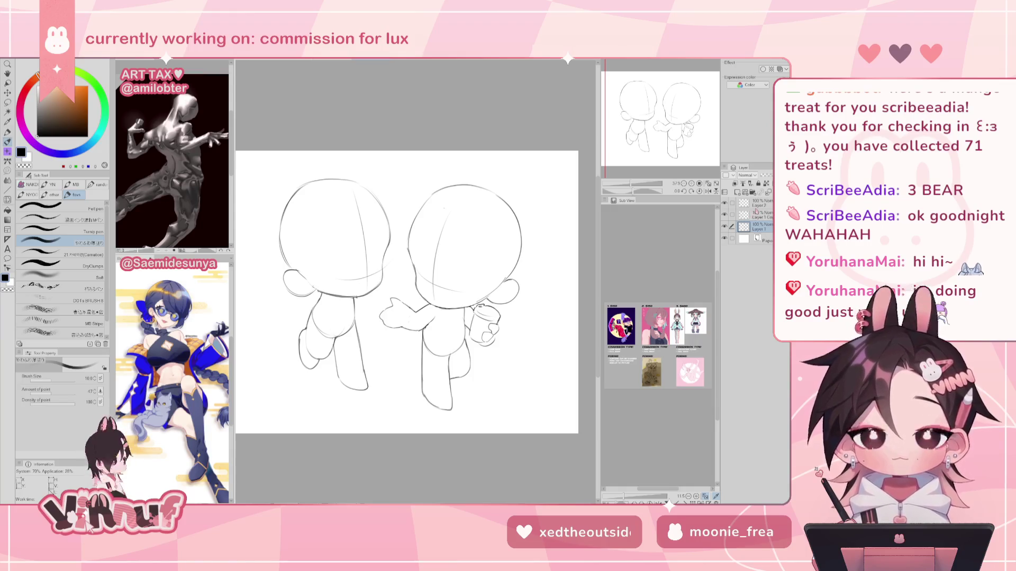
# Step: On Layer 1 Copy, hide and reshow the left figure's layer to compare, checking it mirrored
pyautogui.click(763, 213)
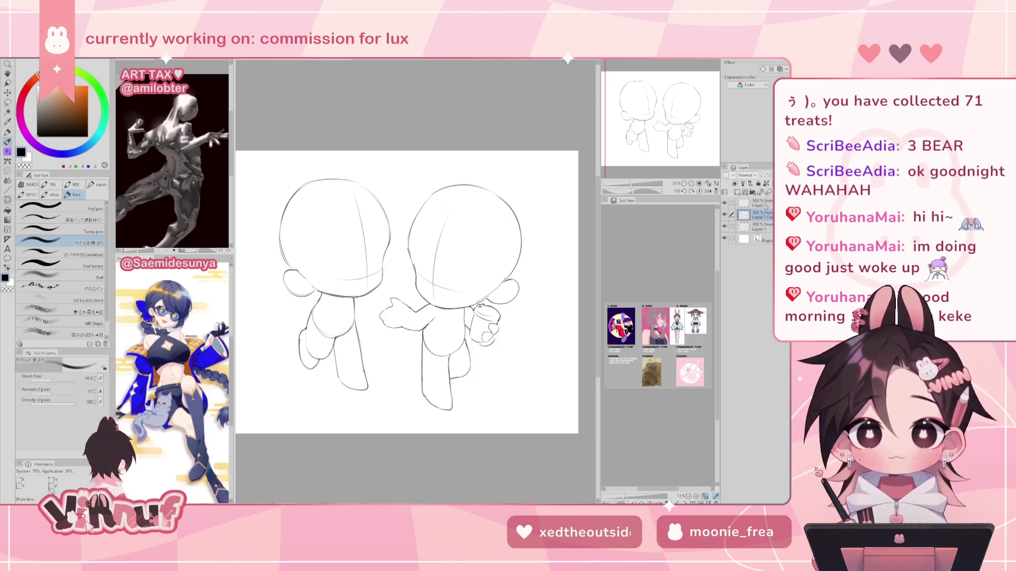
pyautogui.click(724, 214)
pyautogui.click(724, 215)
pyautogui.click(724, 215)
pyautogui.click(725, 214)
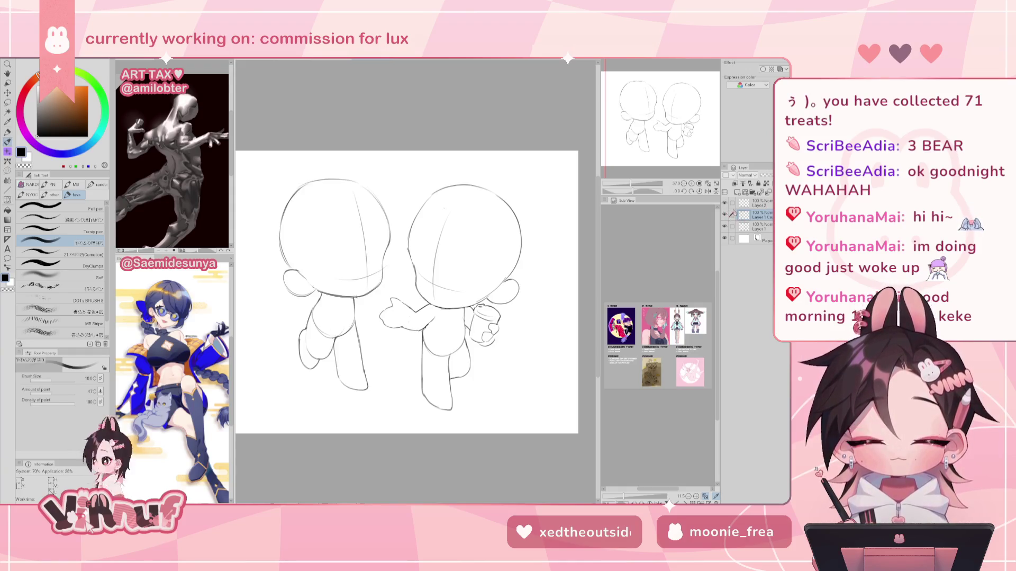
pyautogui.press('h')
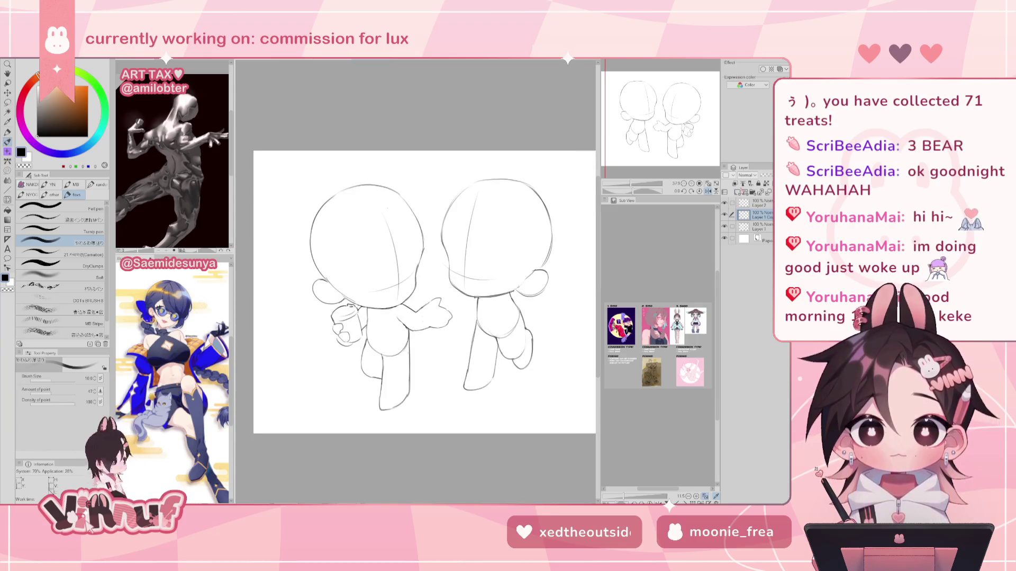
pyautogui.press('e')
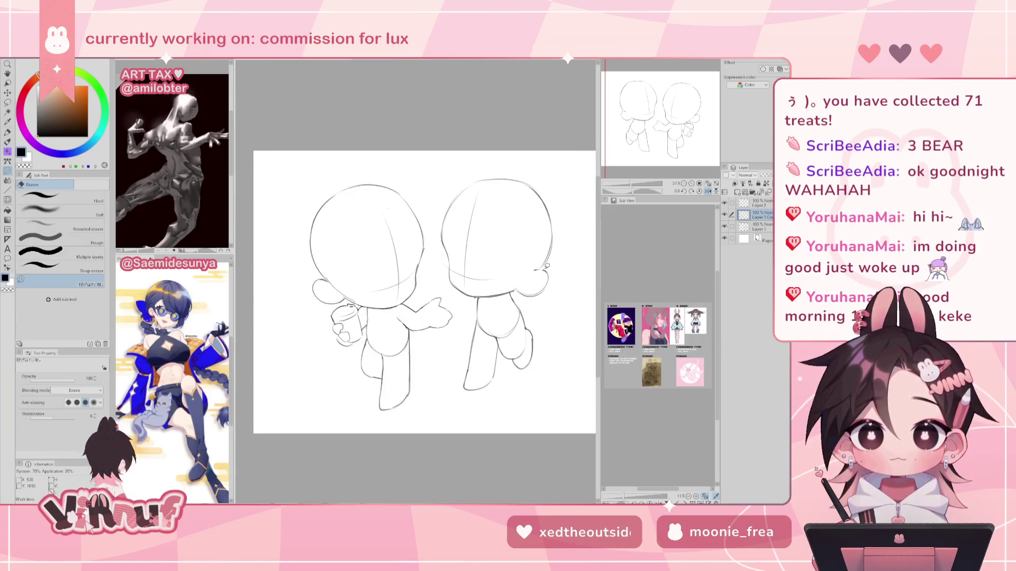
pyautogui.press('h')
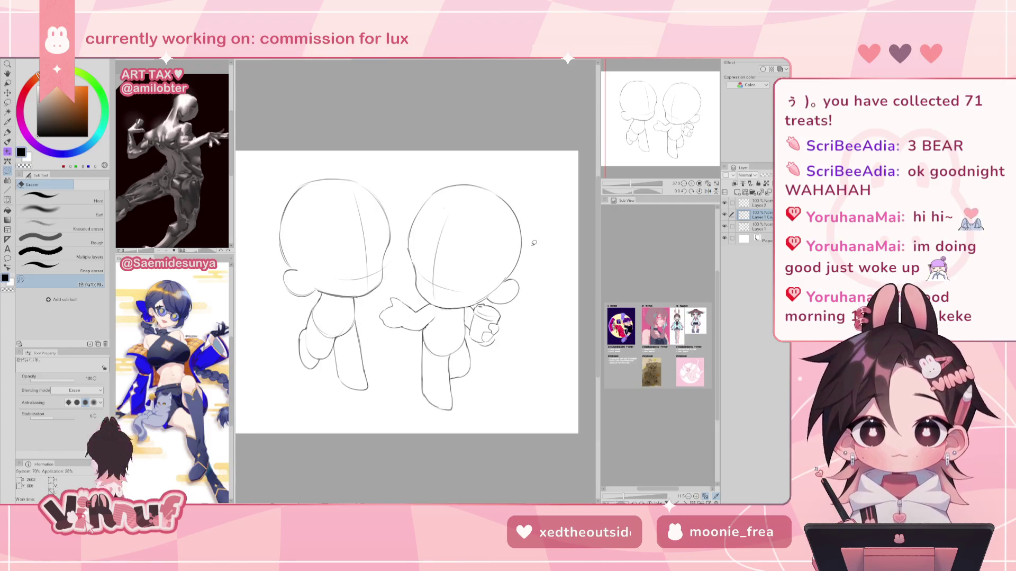
pyautogui.press('p')
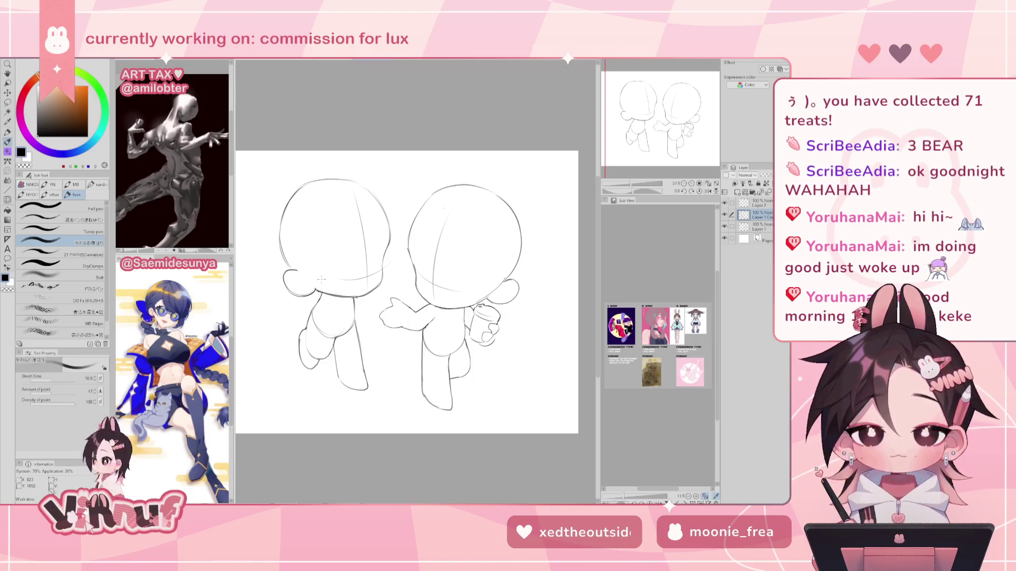
# Step: Make Layer 1 active again with the eraser and check the sketch mirrored
pyautogui.press('h')
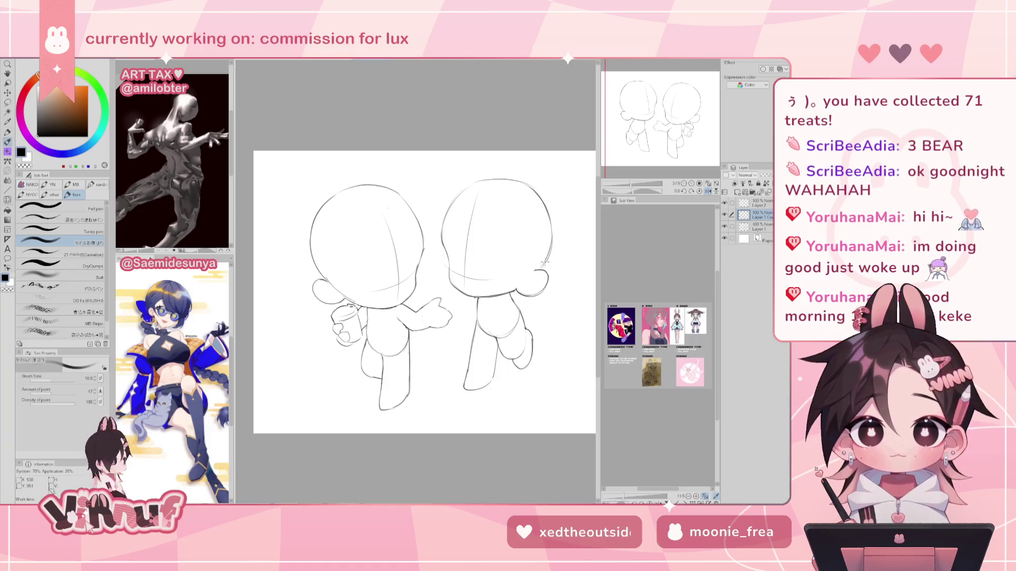
pyautogui.click(752, 226)
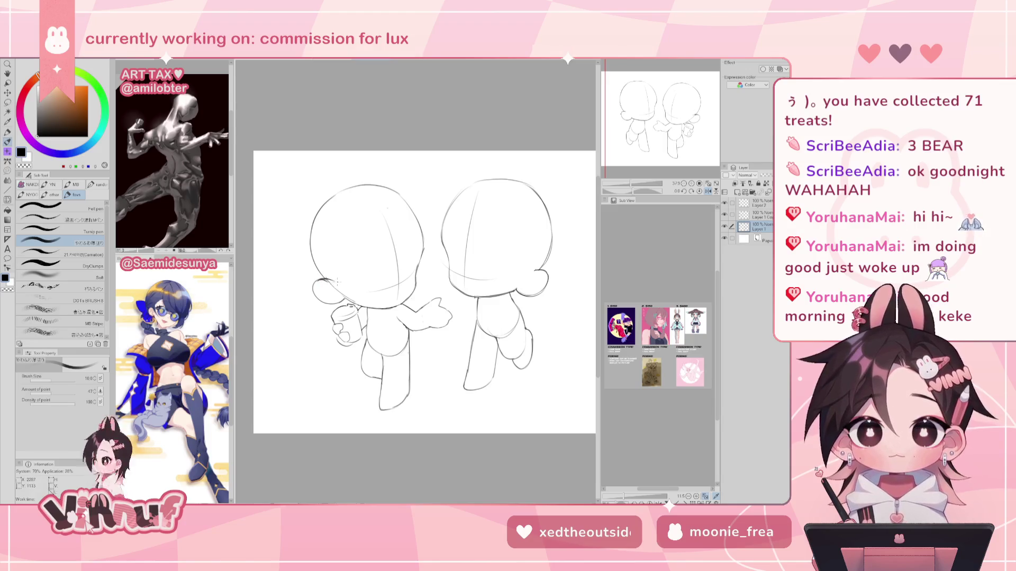
pyautogui.press('e')
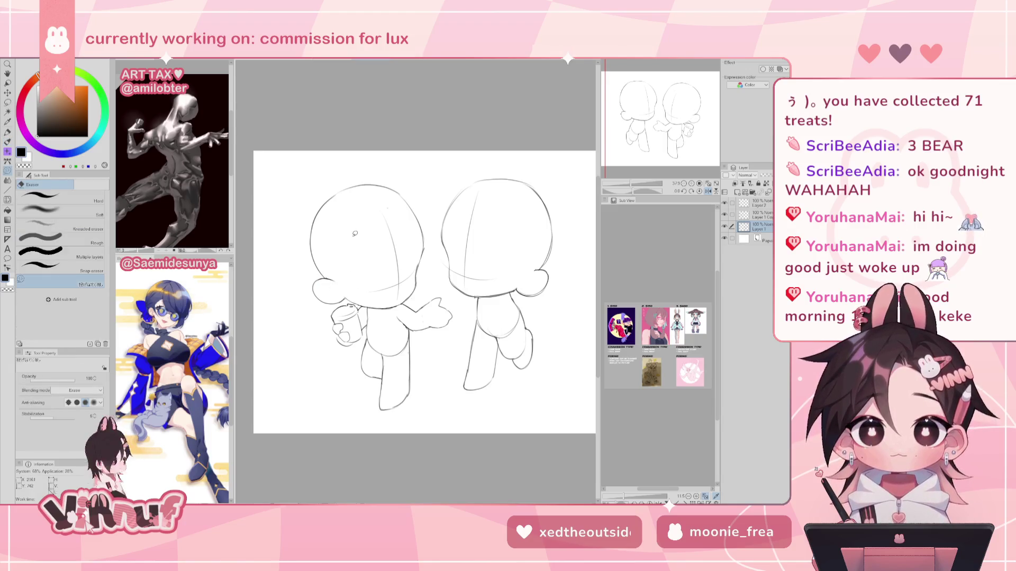
pyautogui.press('h')
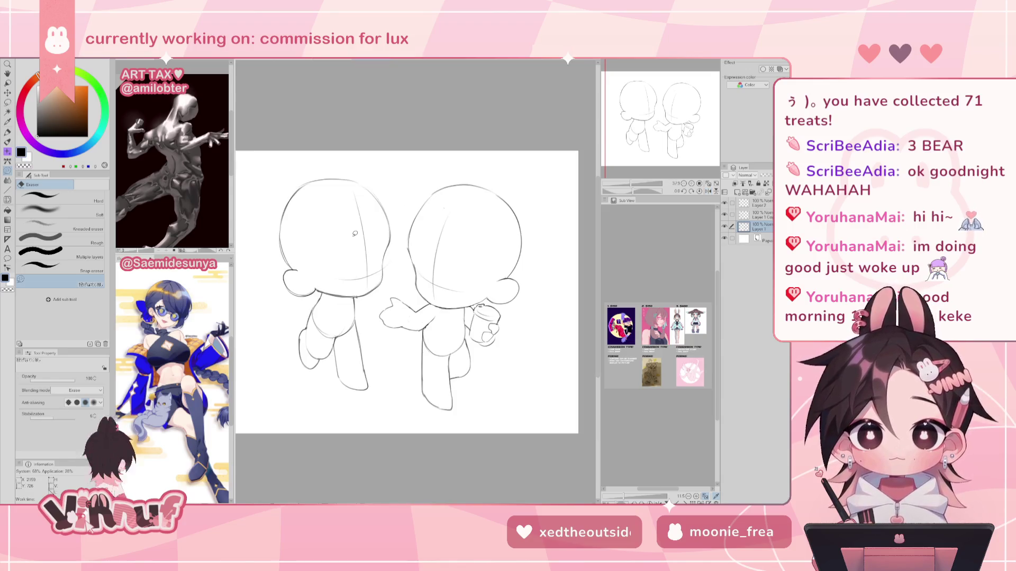
pyautogui.press('j')
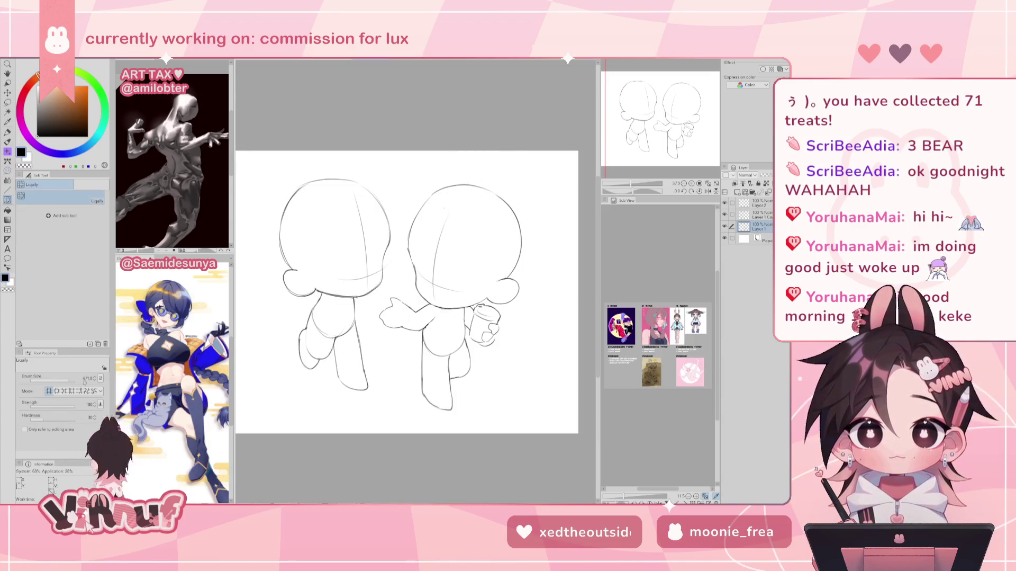
# Step: Enlarge the Liquify brush to 818 and push the left chibi's head outline on Layer 1 Copy
pyautogui.moveTo(416, 281); pyautogui.dragTo(449, 191)
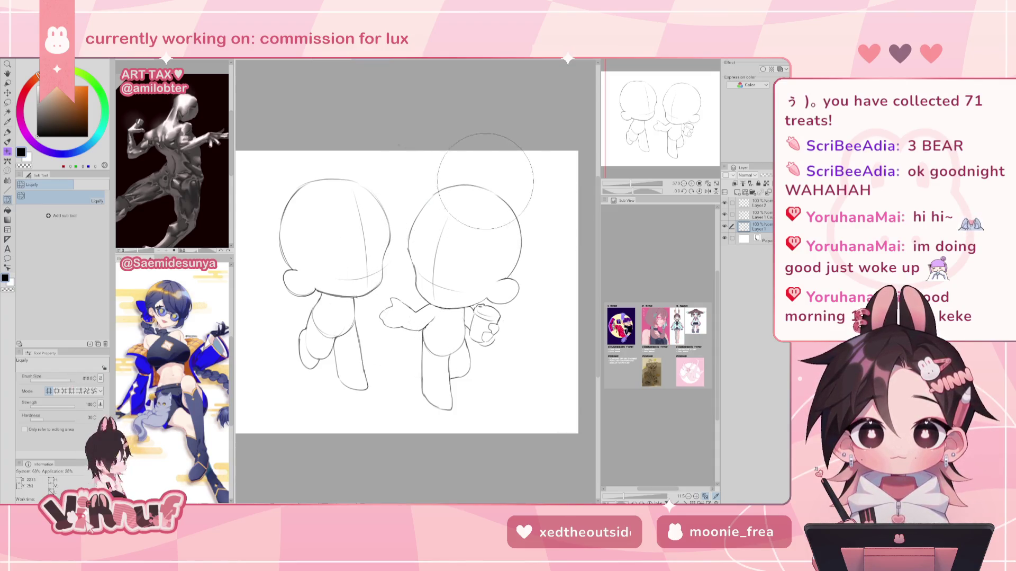
pyautogui.keyDown('ctrl'); pyautogui.click(349, 182); pyautogui.keyUp('ctrl')
pyautogui.moveTo(349, 183); pyautogui.dragTo(340, 170)
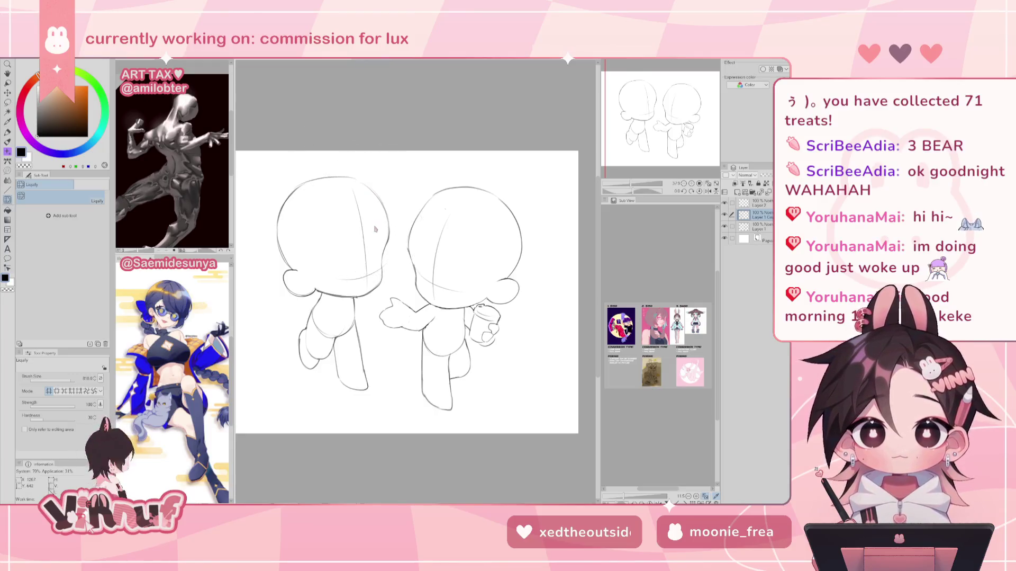
pyautogui.press('h')
pyautogui.press('h')
pyautogui.press('p')
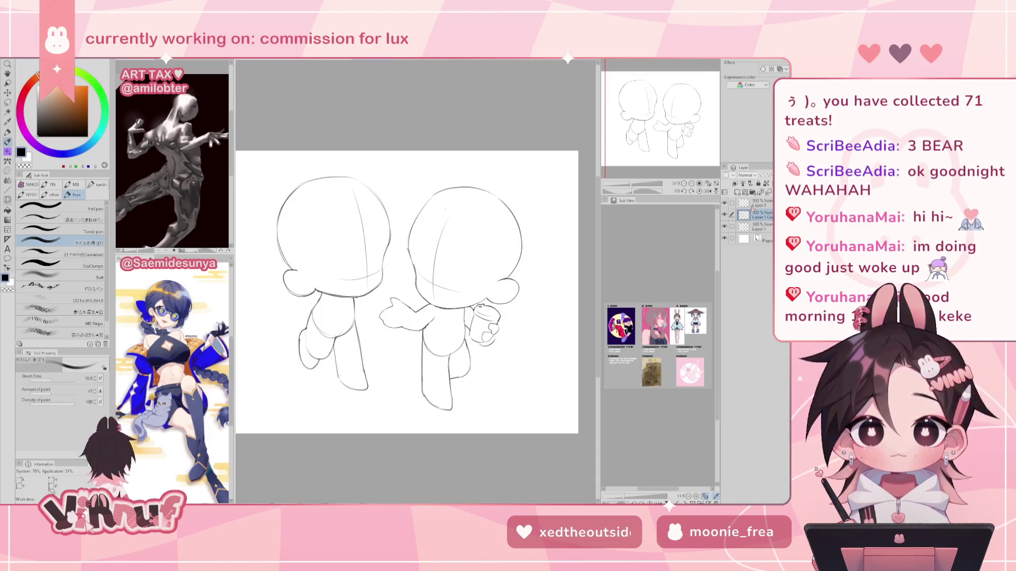
# Step: Select Layer 1 and review the sketch in mirrored view, switching between eraser and pen
pyautogui.click(758, 227)
pyautogui.click(708, 190)
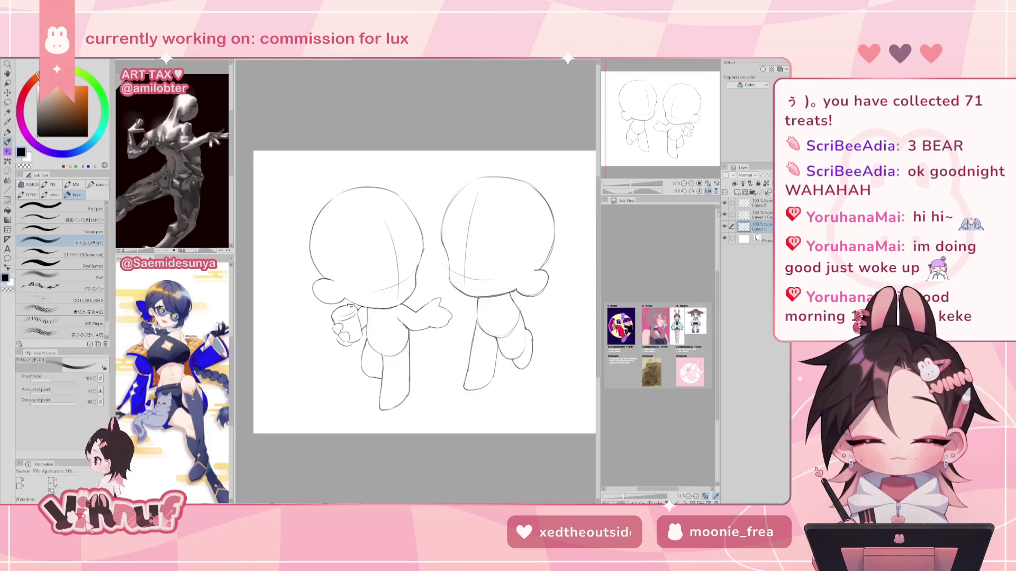
pyautogui.press('e')
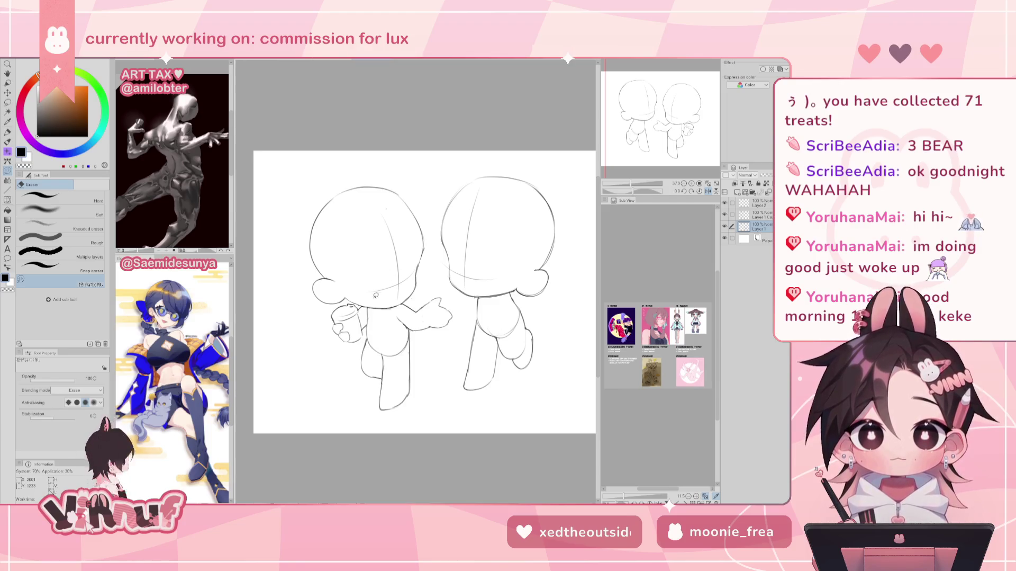
pyautogui.press('p')
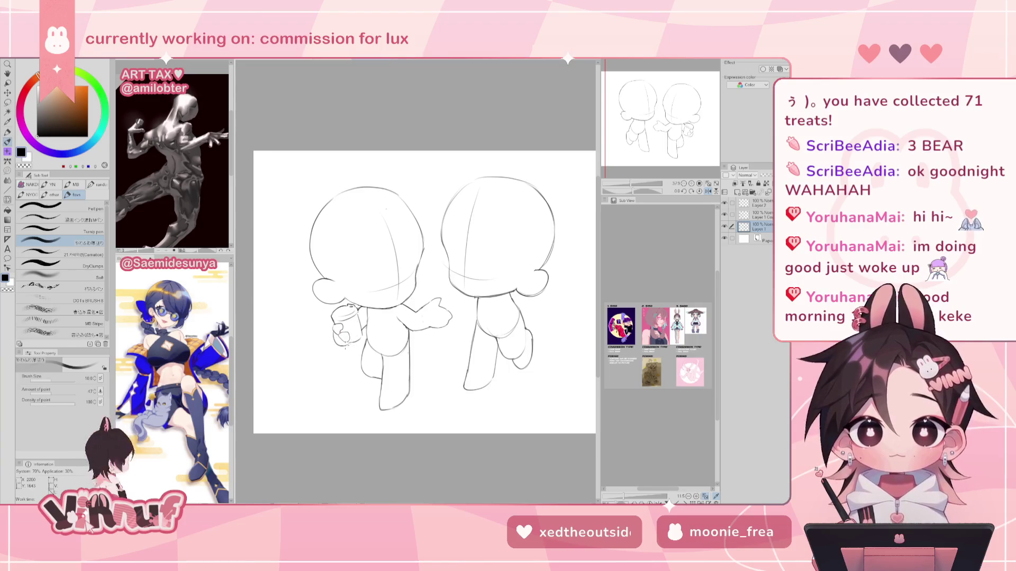
pyautogui.press('h')
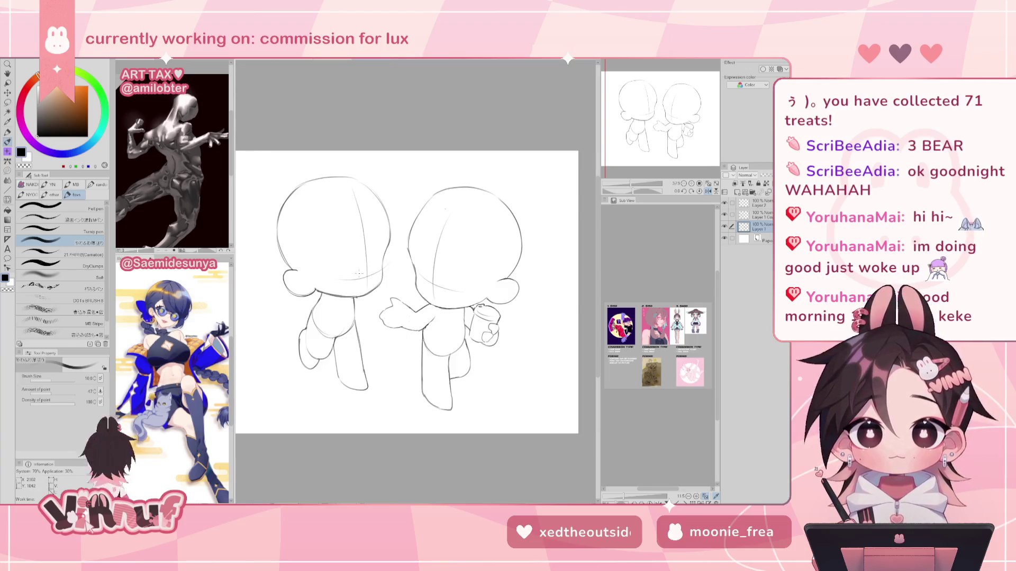
pyautogui.press('h')
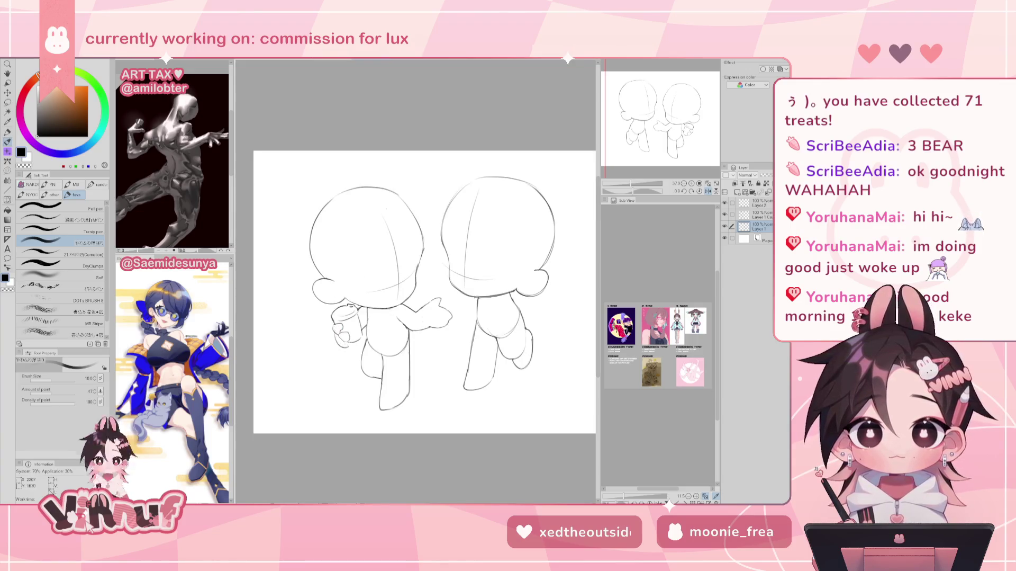
pyautogui.press('h')
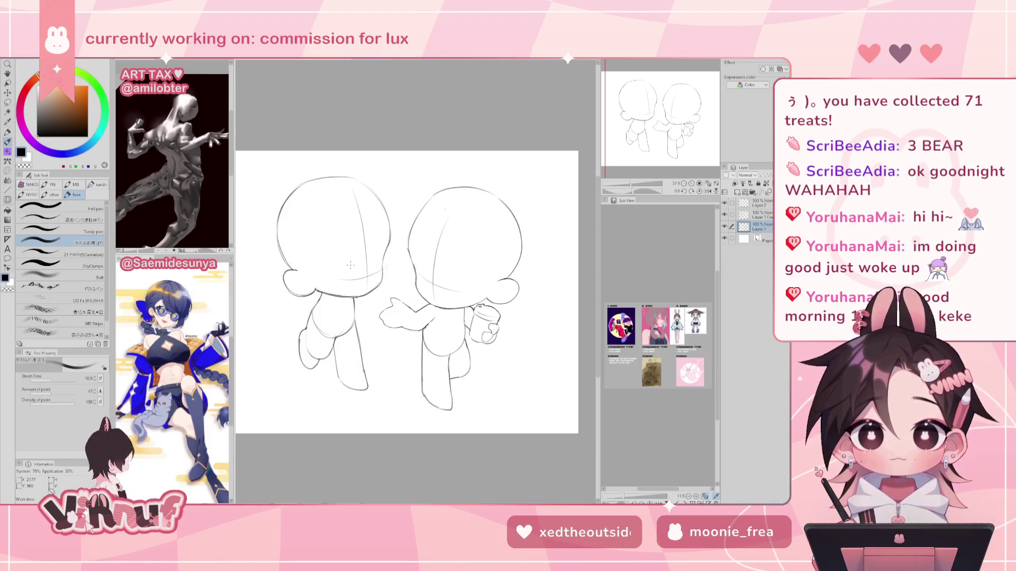
# Step: On Layer 2, sketch the left figure's arm beside its torso, undoing the stray strokes
pyautogui.click(761, 215)
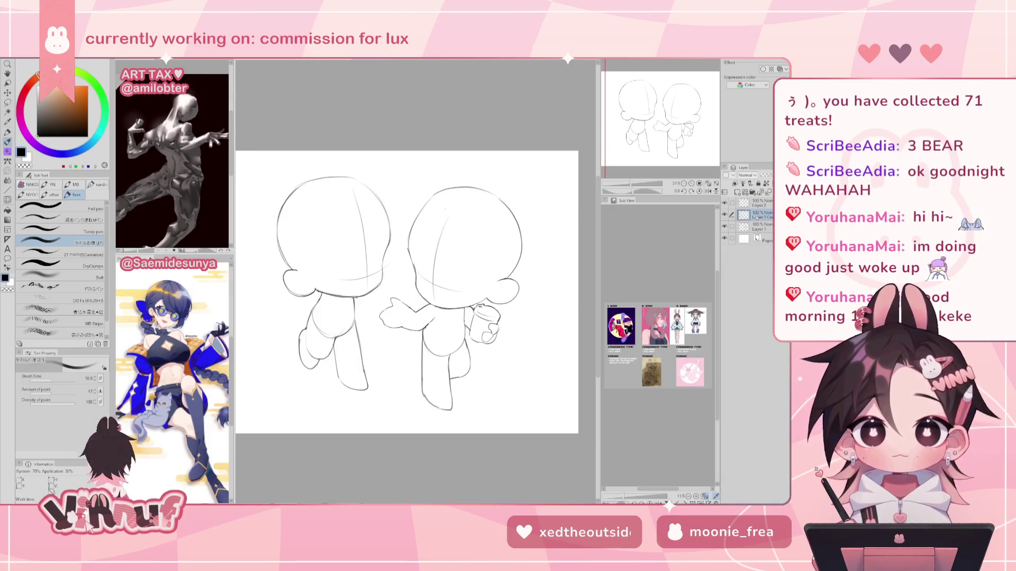
pyautogui.click(760, 202)
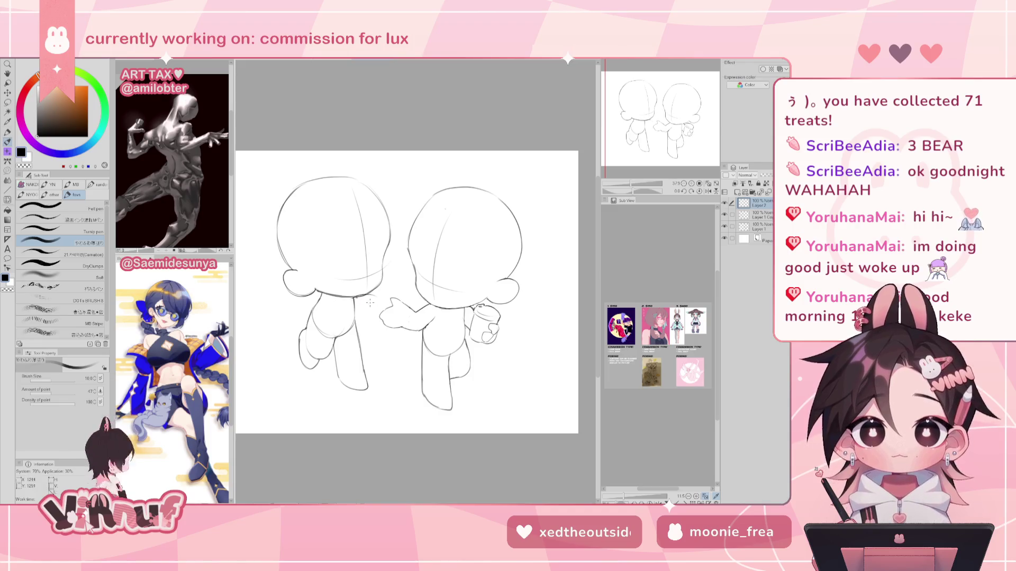
pyautogui.moveTo(353, 303); pyautogui.dragTo(349, 332)
pyautogui.hotkey('ctrl', 'z')
pyautogui.moveTo(348, 304)
pyautogui.mouseDown()
pyautogui.moveTo(353, 333)
pyautogui.moveTo(376, 323)
pyautogui.moveTo(372, 337)
pyautogui.mouseUp()
pyautogui.moveTo(353, 339); pyautogui.dragTo(370, 335)
pyautogui.hotkey('ctrl', 'z')
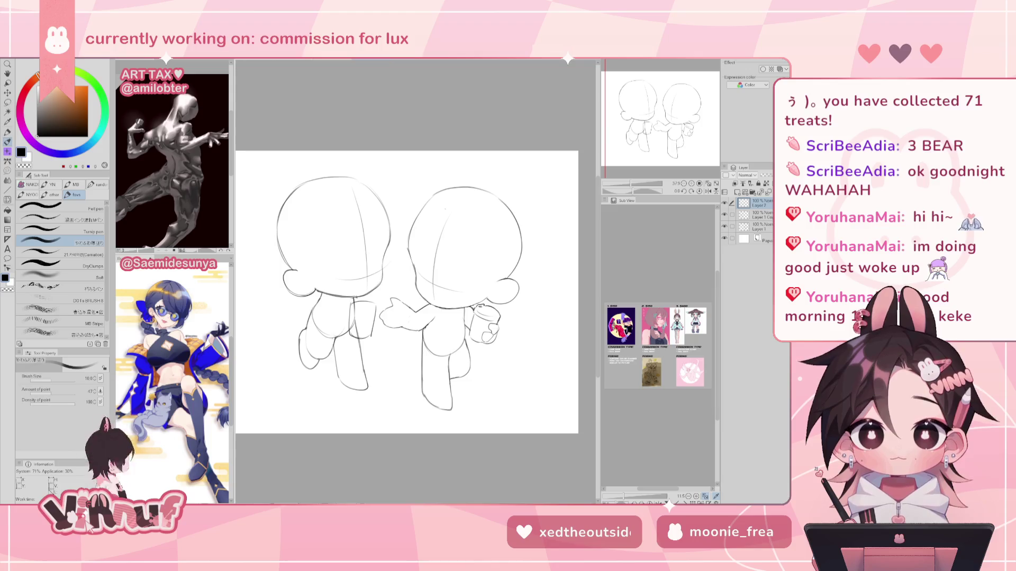
pyautogui.scroll(1, 407, 292)
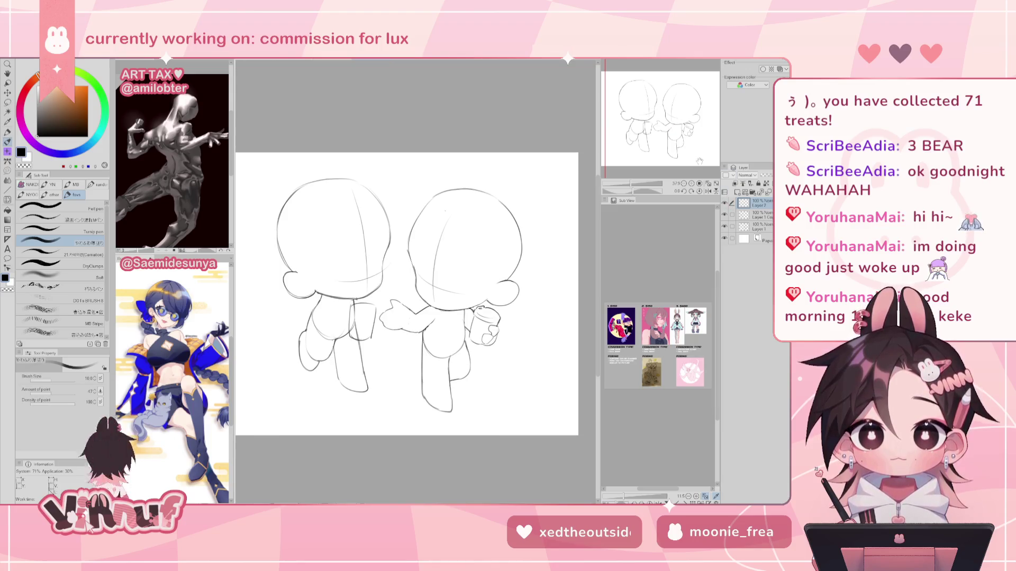
# Step: Shift the left figure's Layer 2 arm strokes slightly down and right with the Move layer tool
pyautogui.moveTo(700, 160); pyautogui.dragTo(683, 126)
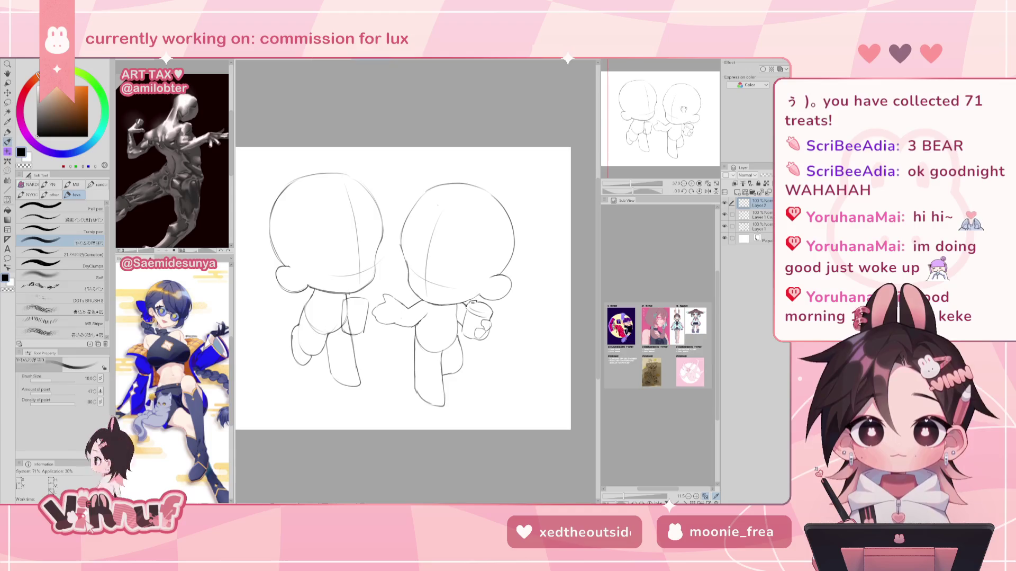
pyautogui.press('j')
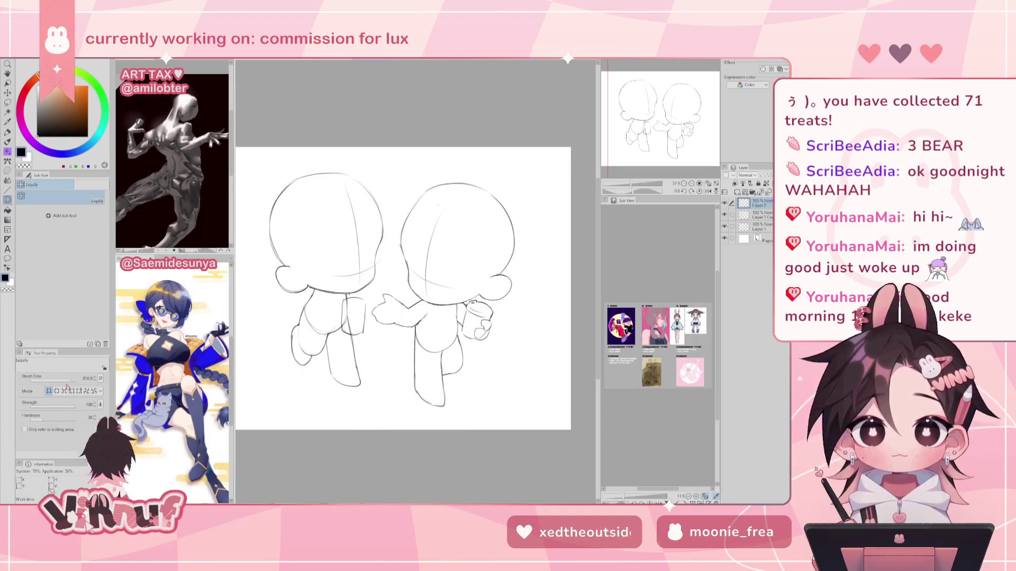
pyautogui.press('k')
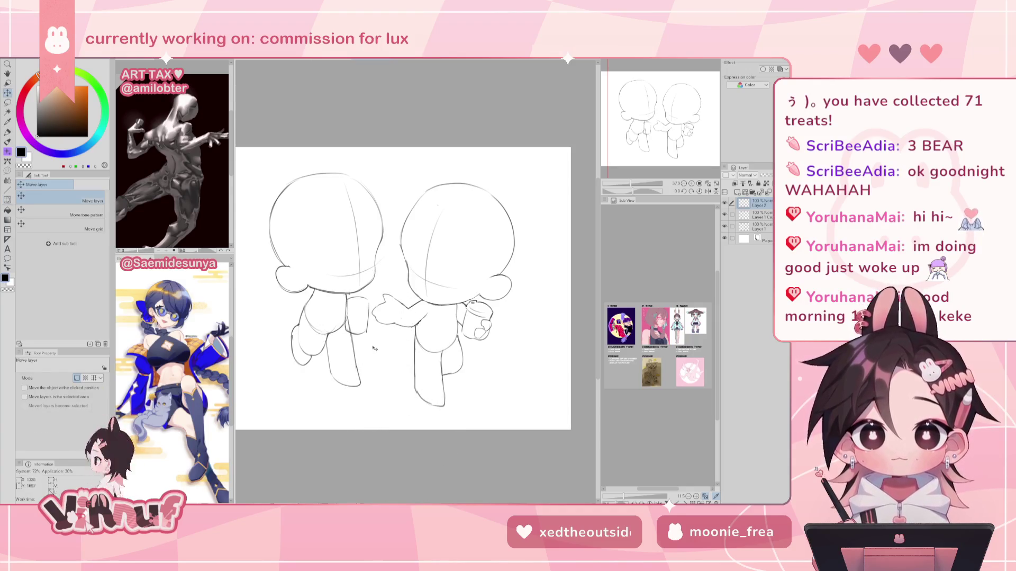
pyautogui.moveTo(377, 350); pyautogui.dragTo(384, 357)
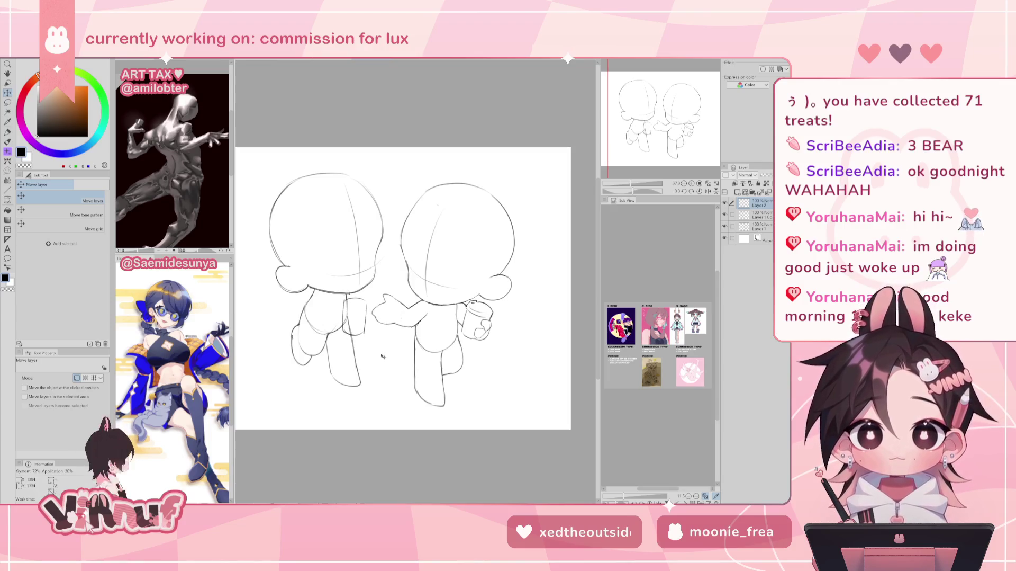
pyautogui.press('b')
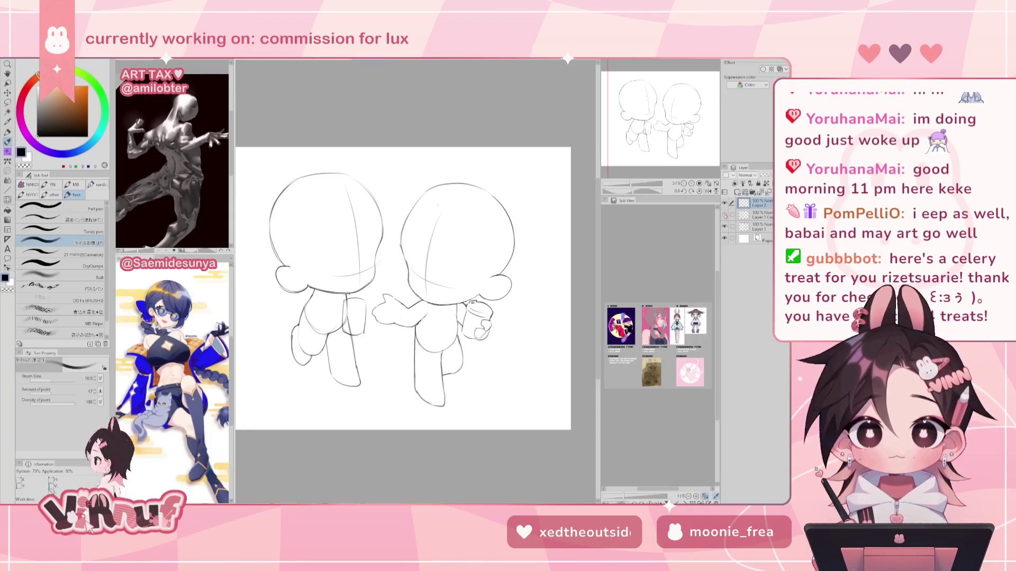
pyautogui.click(733, 215)
pyautogui.click(743, 226)
pyautogui.press('e')
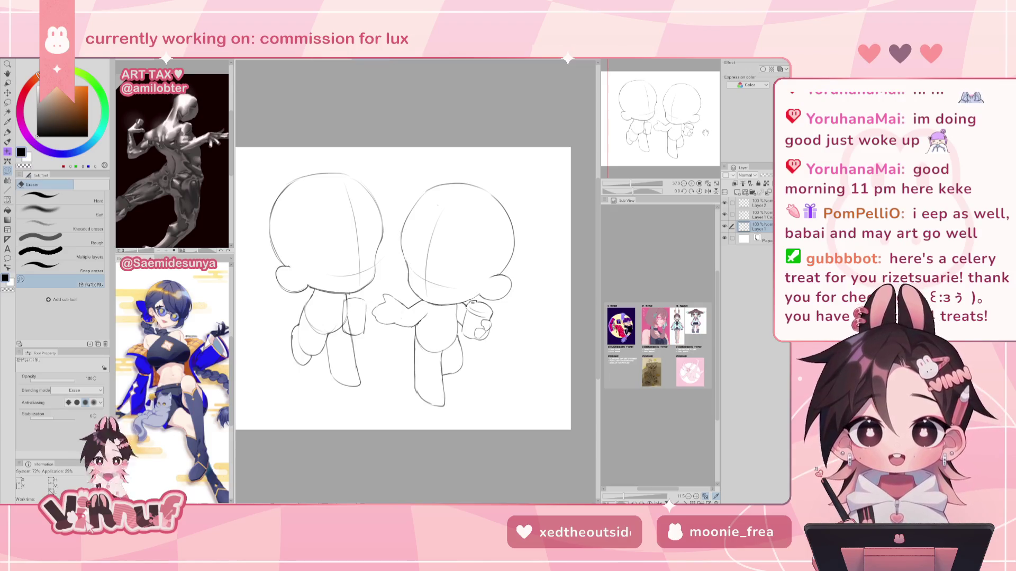
pyautogui.click(759, 214)
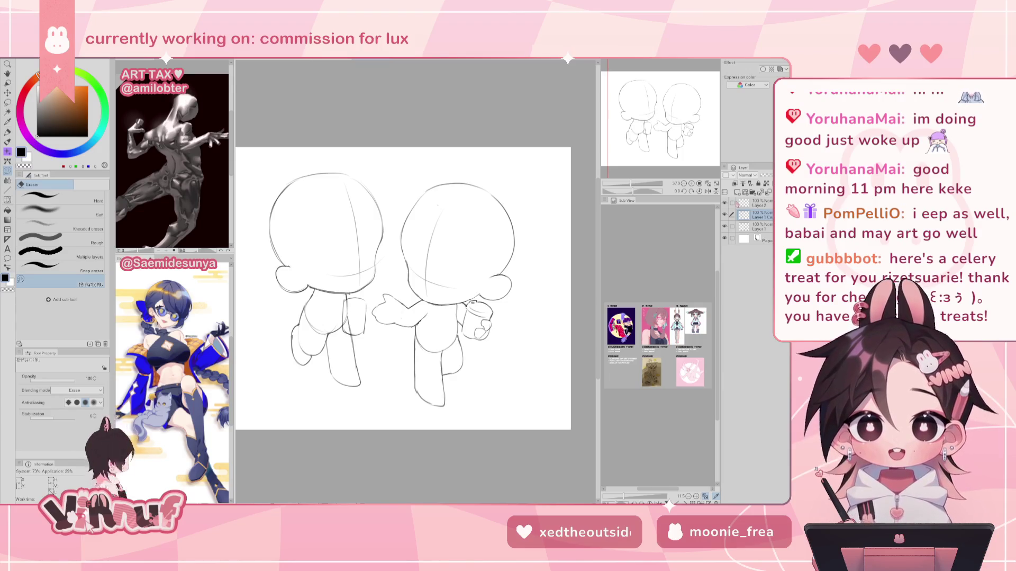
pyautogui.click(725, 214)
pyautogui.click(724, 214)
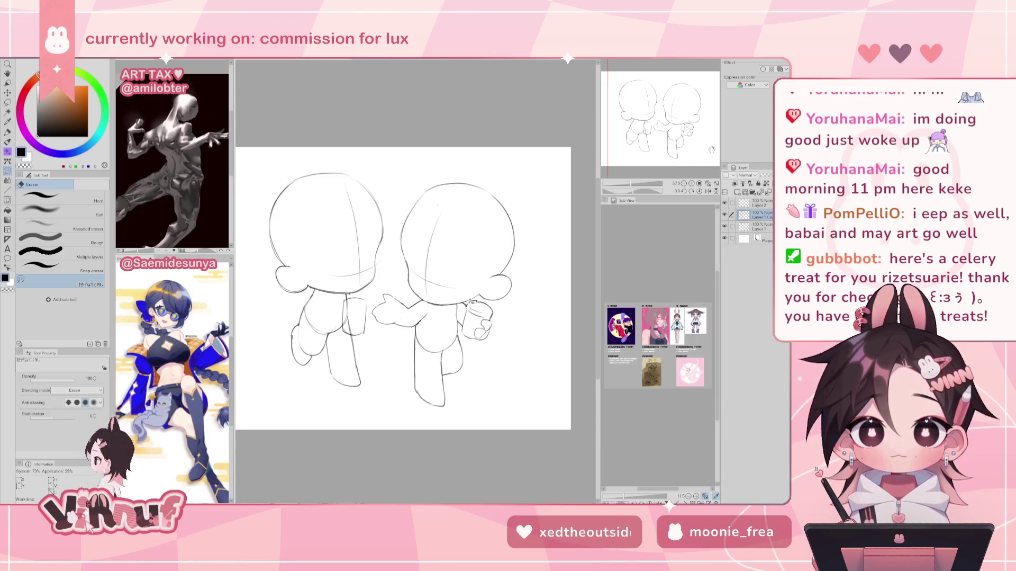
pyautogui.click(761, 202)
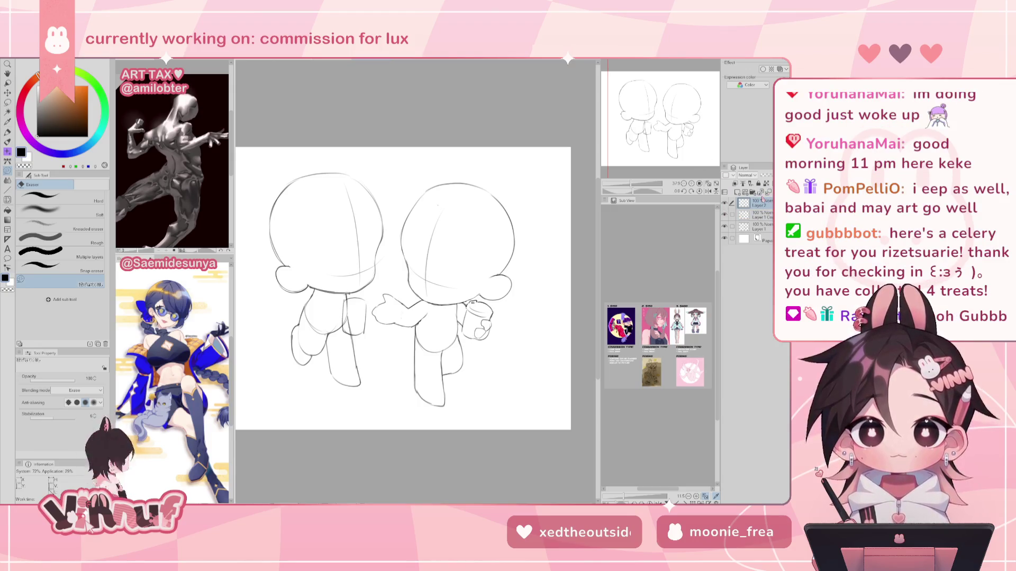
pyautogui.scroll(3, 669, 117)
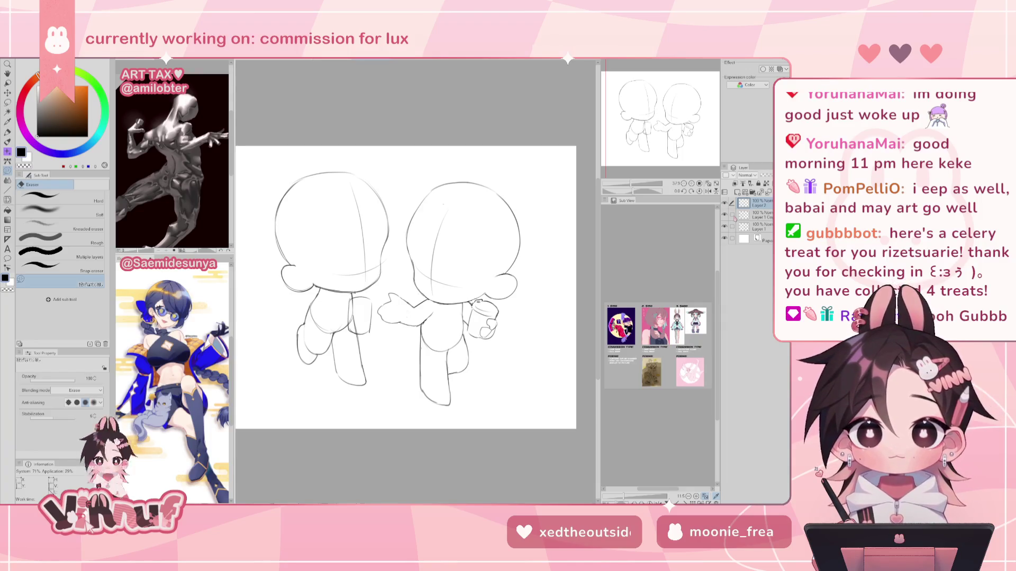
# Step: Return to the pencil and check the two walking chibis in mirrored view
pyautogui.moveTo(682, 117); pyautogui.dragTo(679, 116)
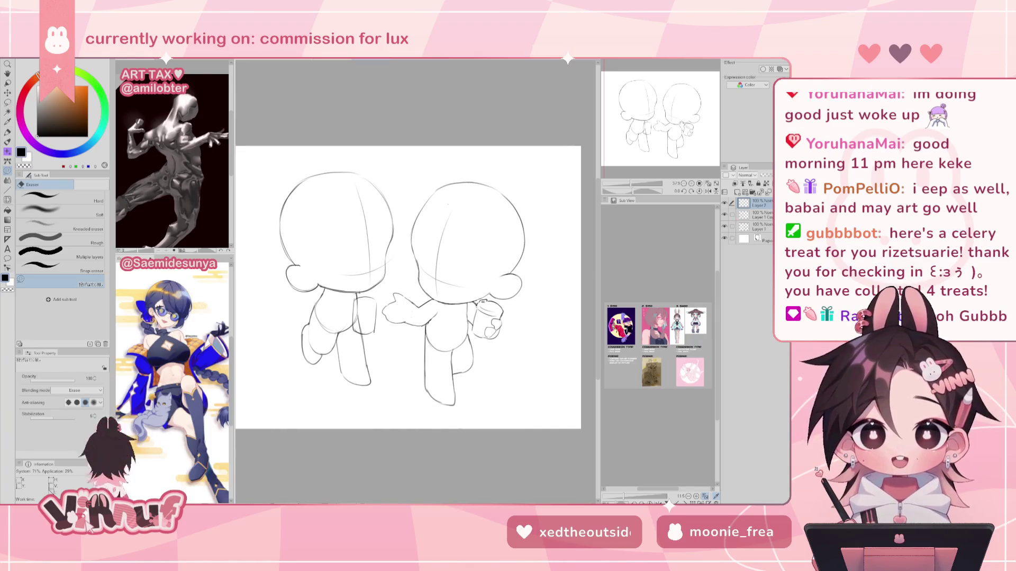
pyautogui.press('p')
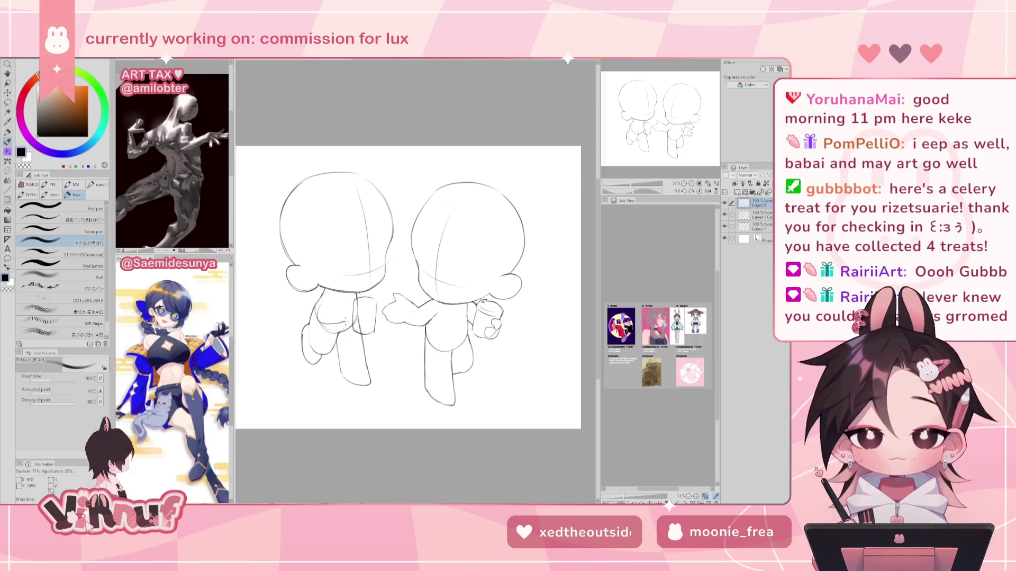
pyautogui.press('h')
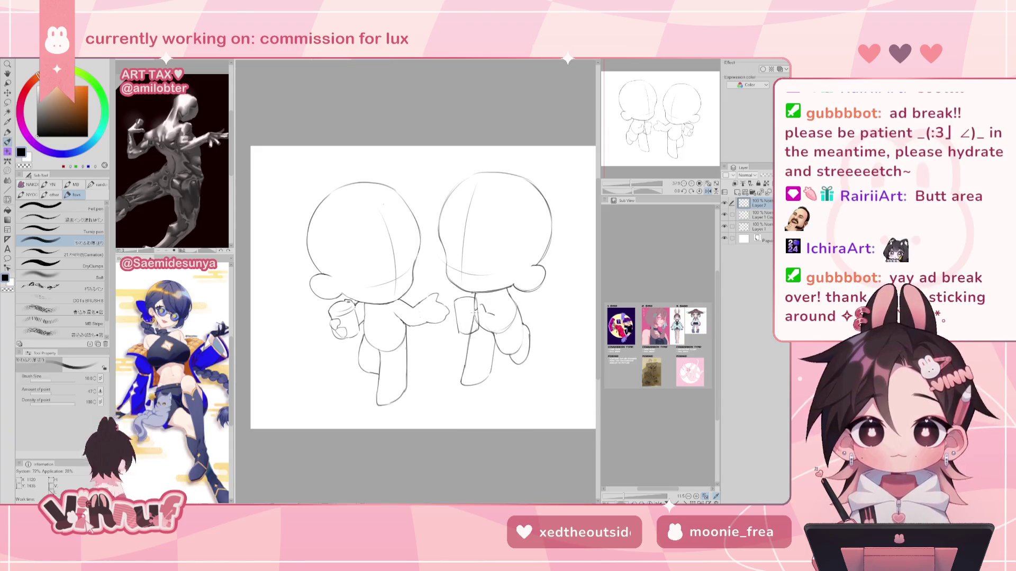
# Step: Add a stroke to the right figure's torso, then level and reframe the view on both figures
pyautogui.moveTo(466, 310); pyautogui.dragTo(470, 325)
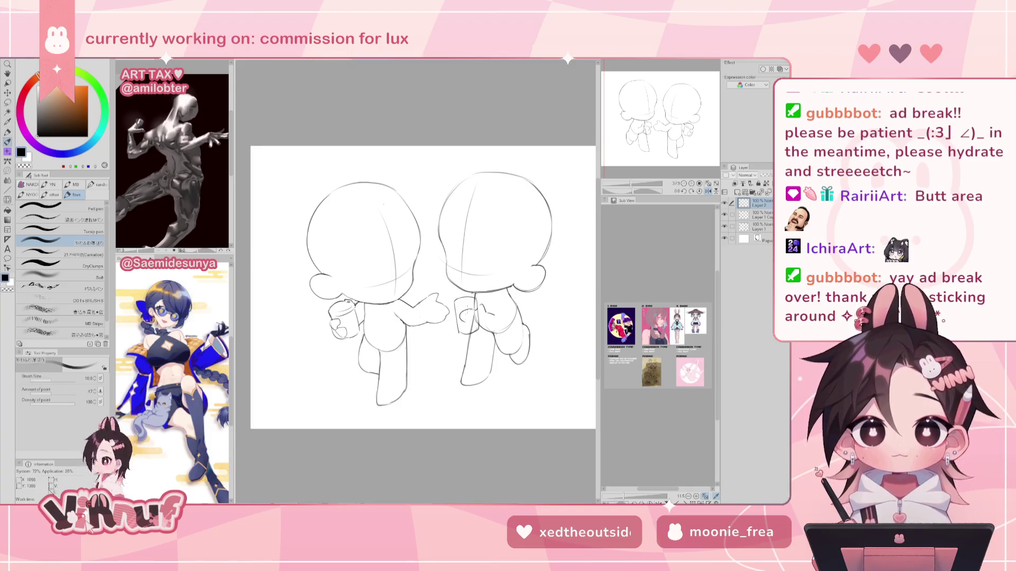
pyautogui.press('h')
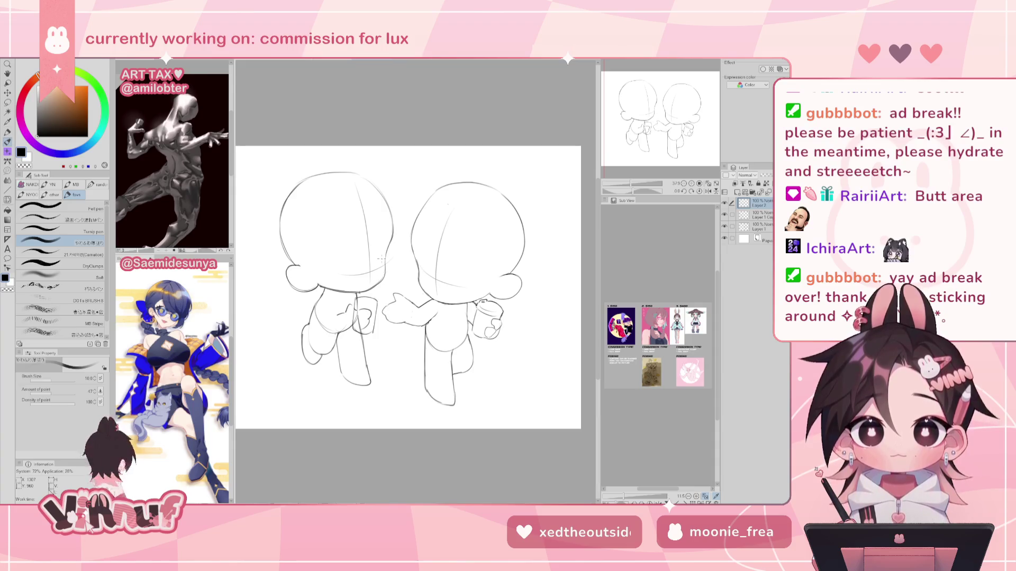
pyautogui.moveTo(625, 184); pyautogui.dragTo(627, 190)
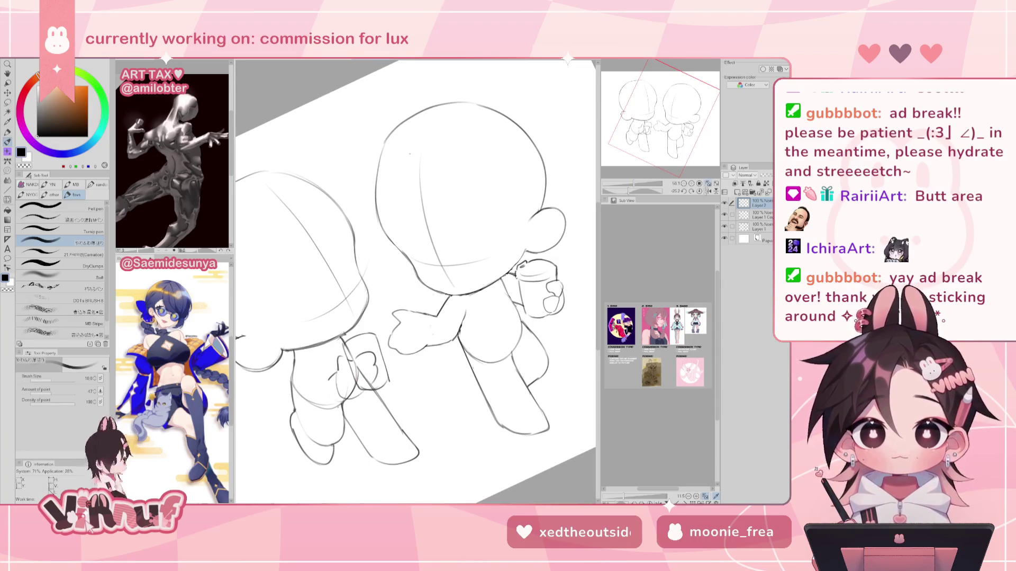
pyautogui.click(708, 191)
pyautogui.moveTo(396, 353)
pyautogui.mouseDown()
pyautogui.moveTo(444, 357)
pyautogui.moveTo(467, 332)
pyautogui.mouseUp()
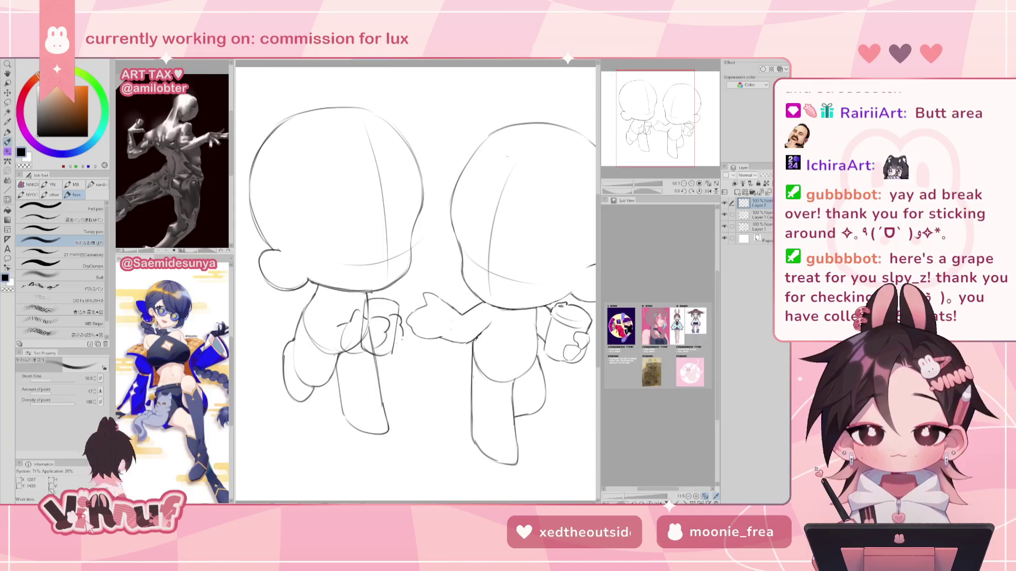
# Step: Outline the cup's left and right edges, then zoom out to check the sketch
pyautogui.moveTo(390, 347); pyautogui.dragTo(388, 342)
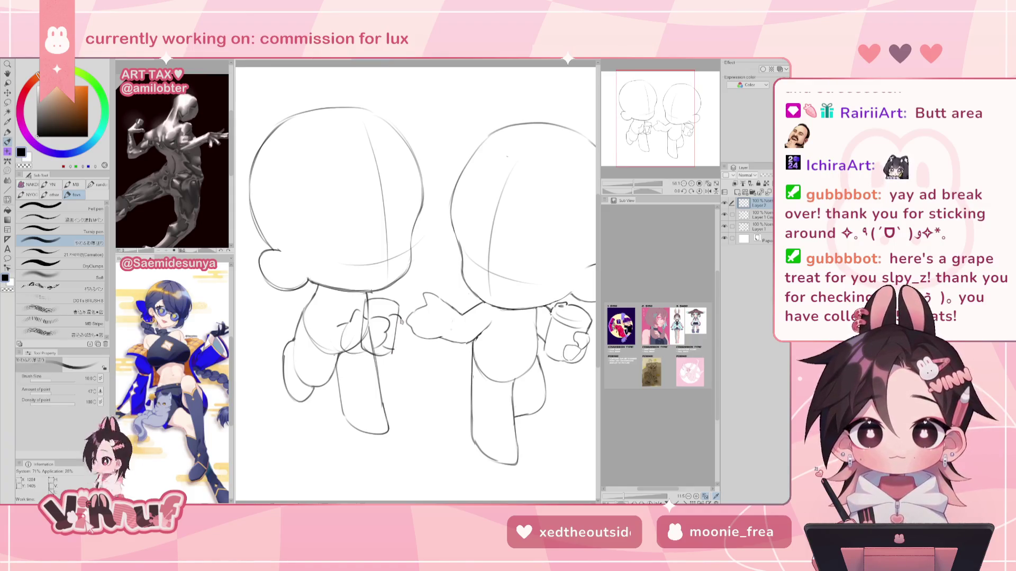
pyautogui.moveTo(401, 318); pyautogui.dragTo(396, 349)
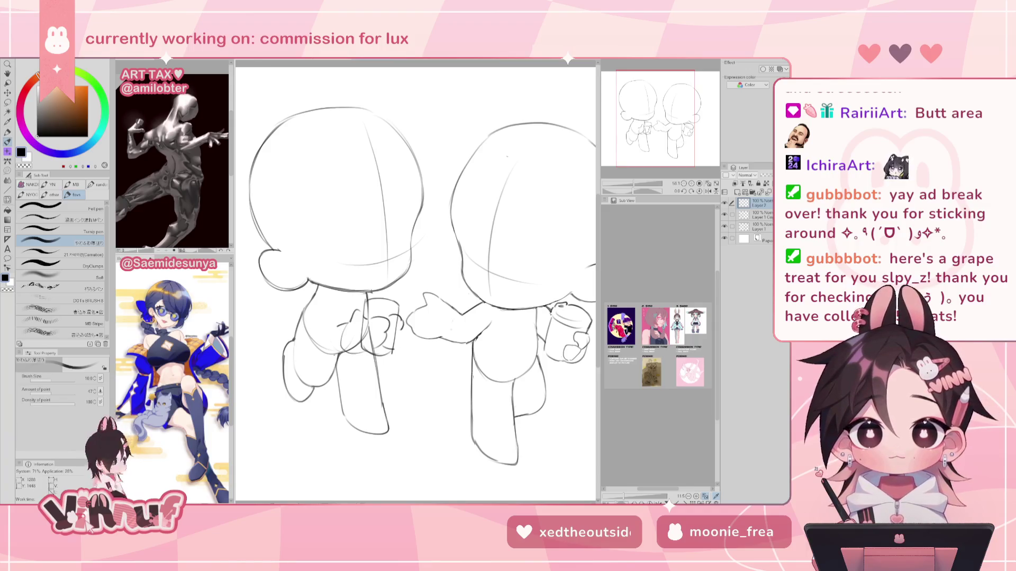
pyautogui.hotkey('ctrl', '-')
# Step: Erase the rough scribbles around the left figure's cup on Layer 1
pyautogui.press('h')
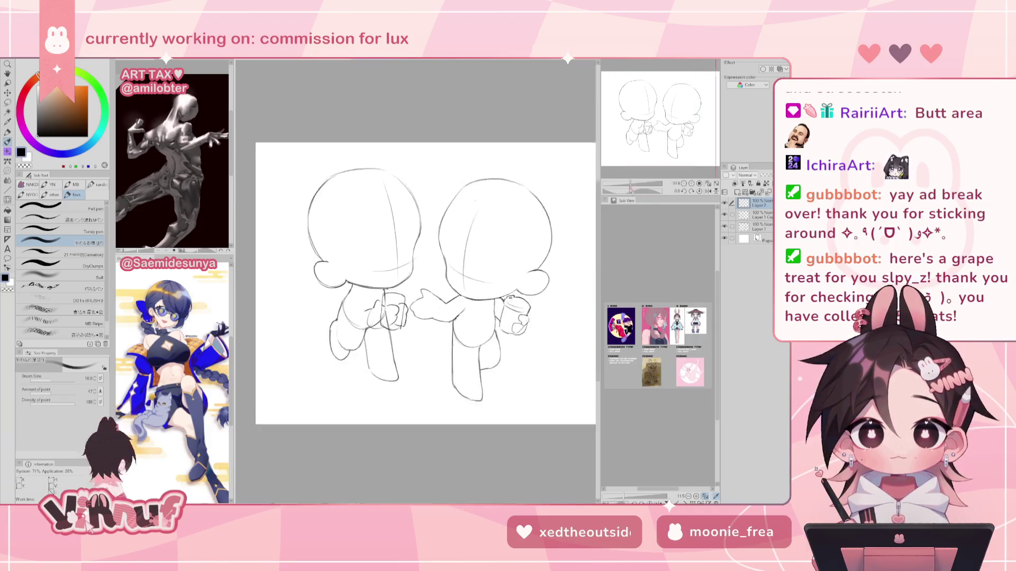
pyautogui.press('h')
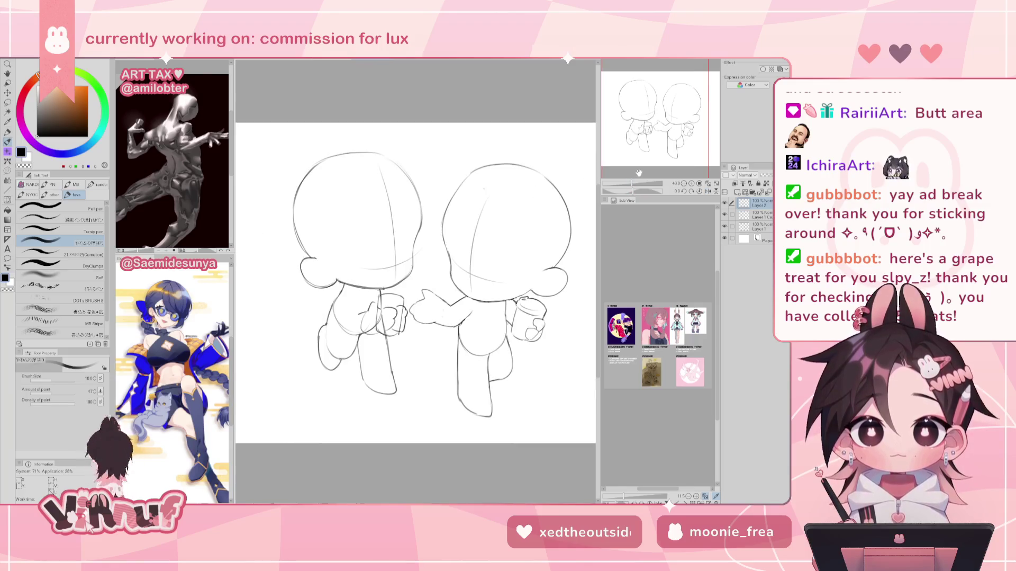
pyautogui.moveTo(406, 305)
pyautogui.mouseDown()
pyautogui.moveTo(362, 334)
pyautogui.moveTo(384, 328)
pyautogui.moveTo(368, 310)
pyautogui.mouseUp()
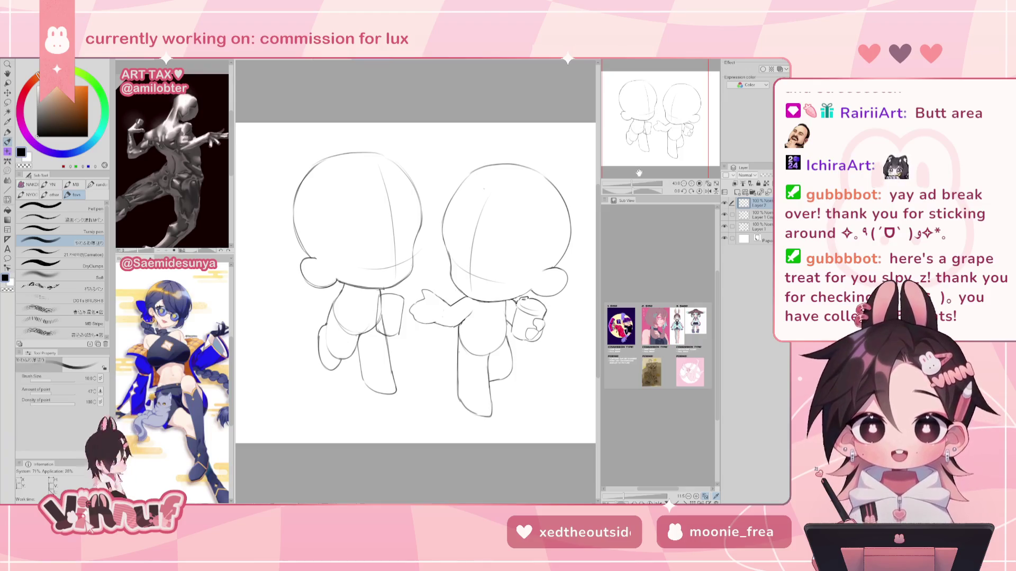
pyautogui.click(755, 225)
pyautogui.press('h')
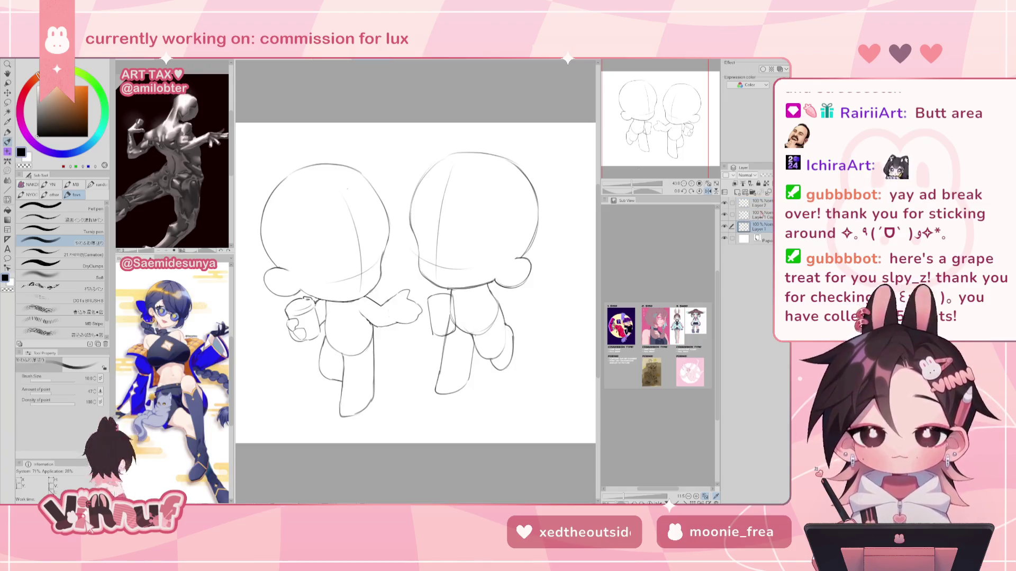
pyautogui.press('e')
pyautogui.moveTo(297, 331); pyautogui.dragTo(307, 324)
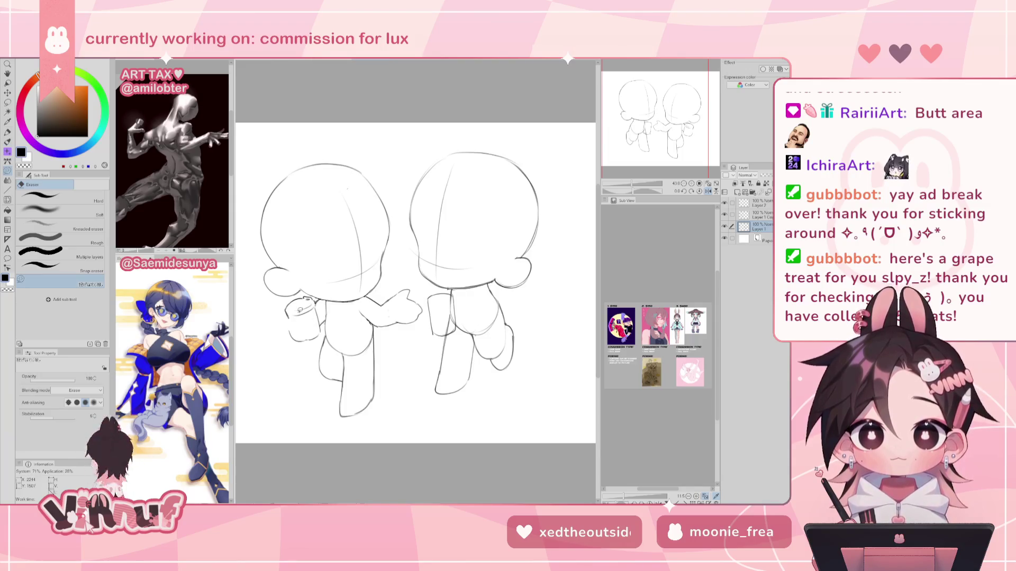
# Step: Redraw the cup's left edge with the pen and add a curve inside the right figure's cup
pyautogui.press('p')
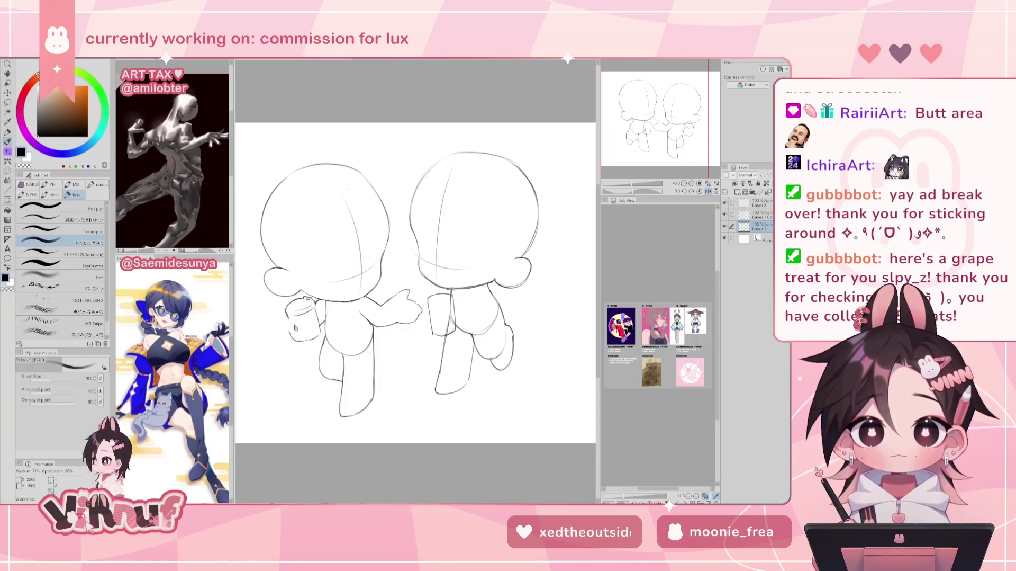
pyautogui.moveTo(289, 315); pyautogui.dragTo(285, 331)
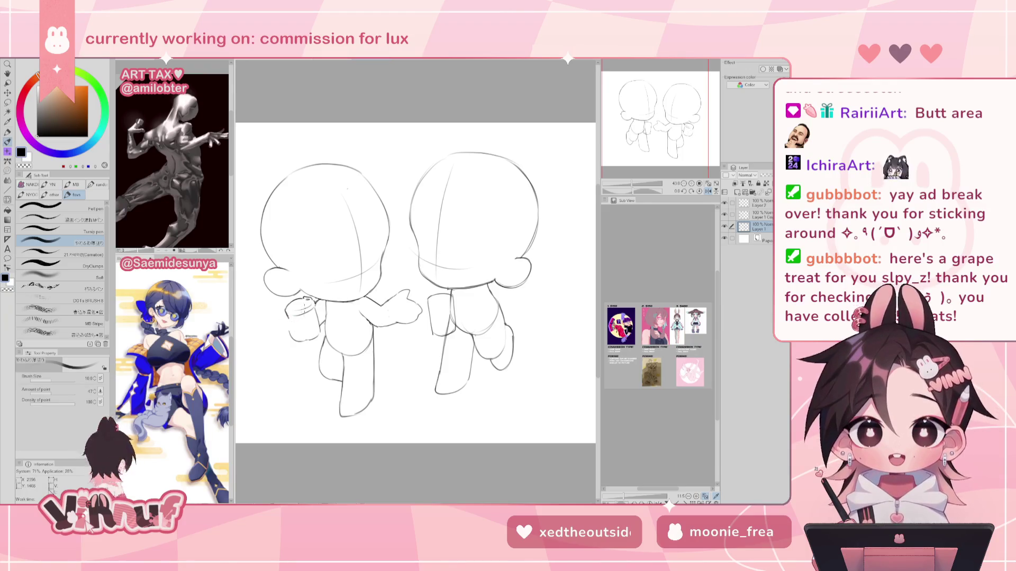
pyautogui.press('h')
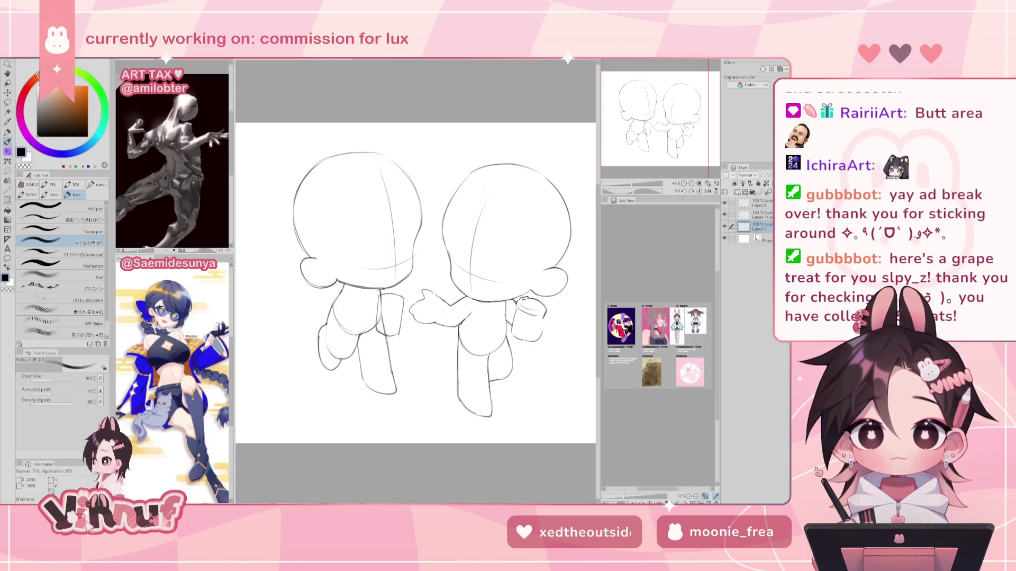
pyautogui.moveTo(531, 323)
pyautogui.mouseDown()
pyautogui.moveTo(532, 340)
pyautogui.moveTo(544, 313)
pyautogui.mouseUp()
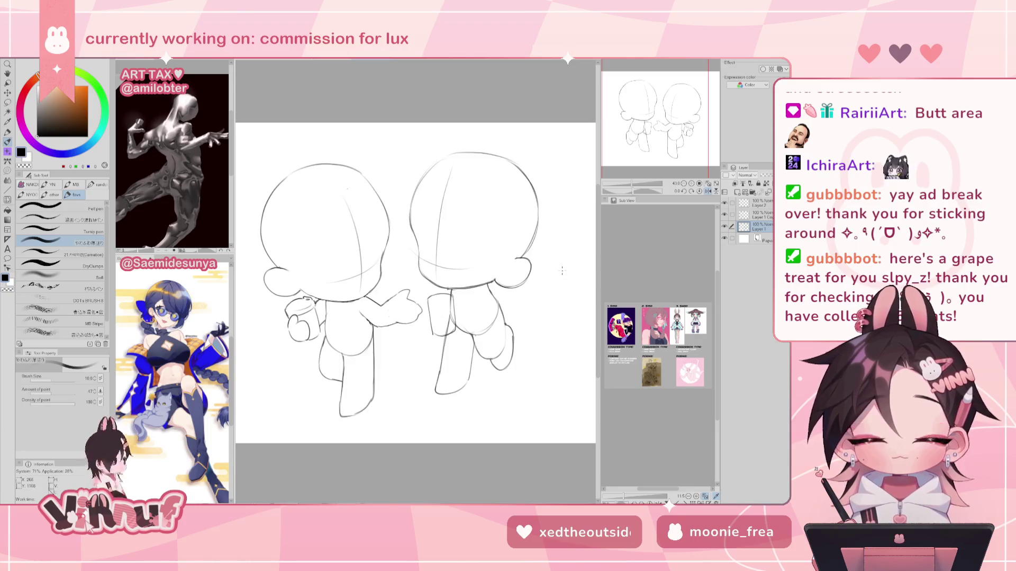
pyautogui.press('h')
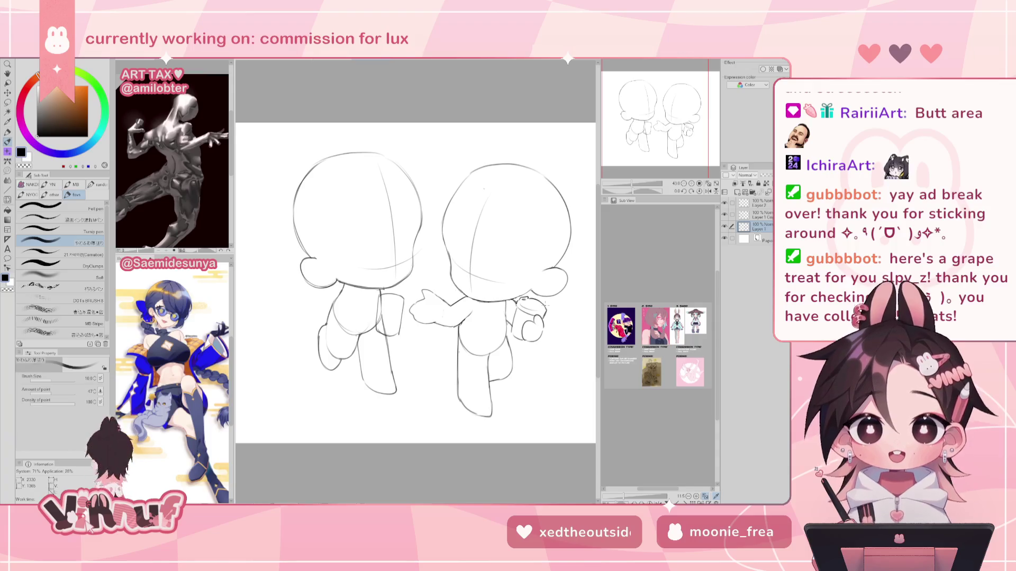
# Step: Erase a small patch near the cup hand and sketch new marks on it
pyautogui.press('h')
pyautogui.press('e')
pyautogui.moveTo(290, 332); pyautogui.dragTo(300, 341)
pyautogui.press('p')
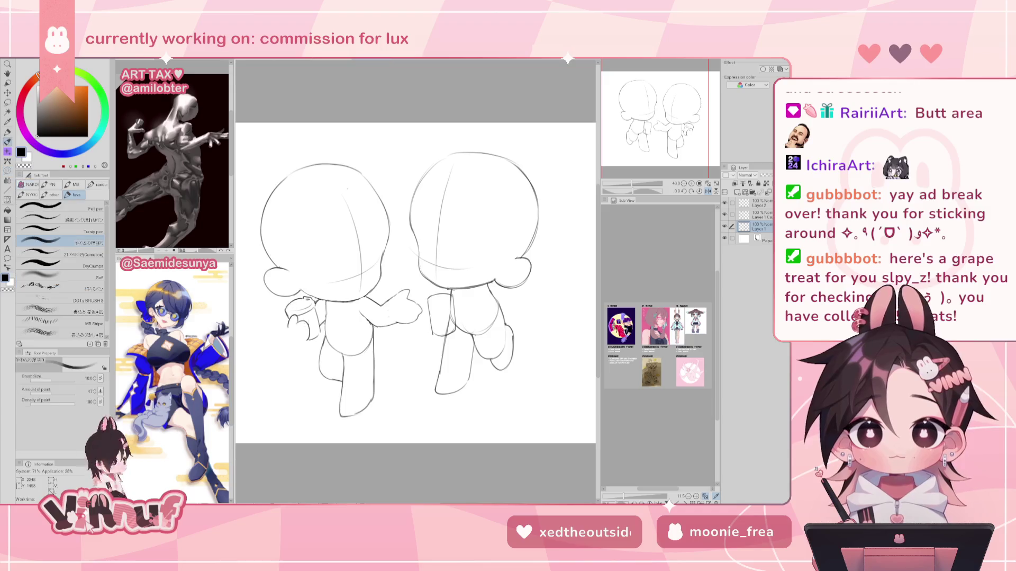
pyautogui.moveTo(292, 323); pyautogui.dragTo(304, 343)
pyautogui.press('h')
pyautogui.press('h')
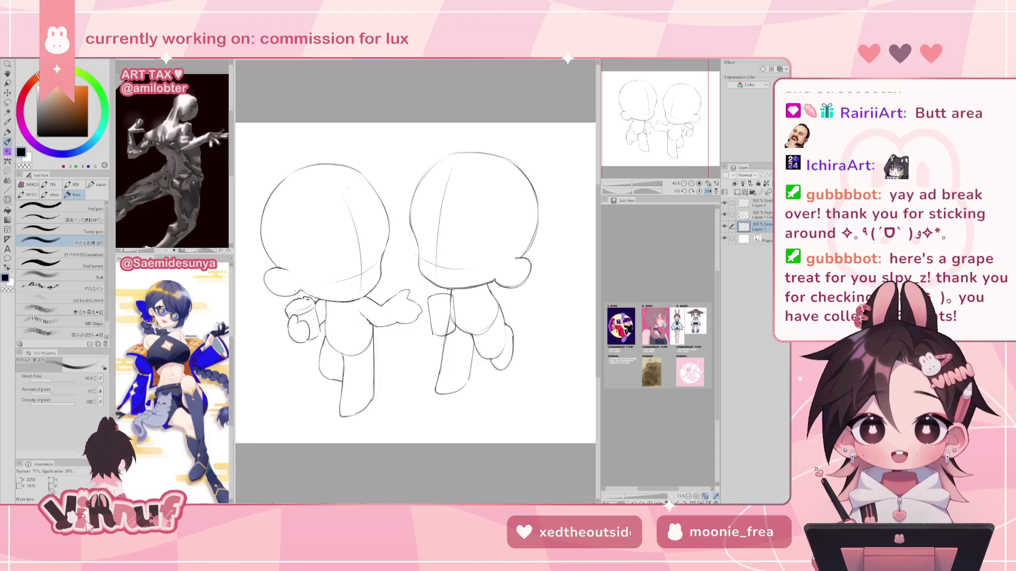
pyautogui.press('h')
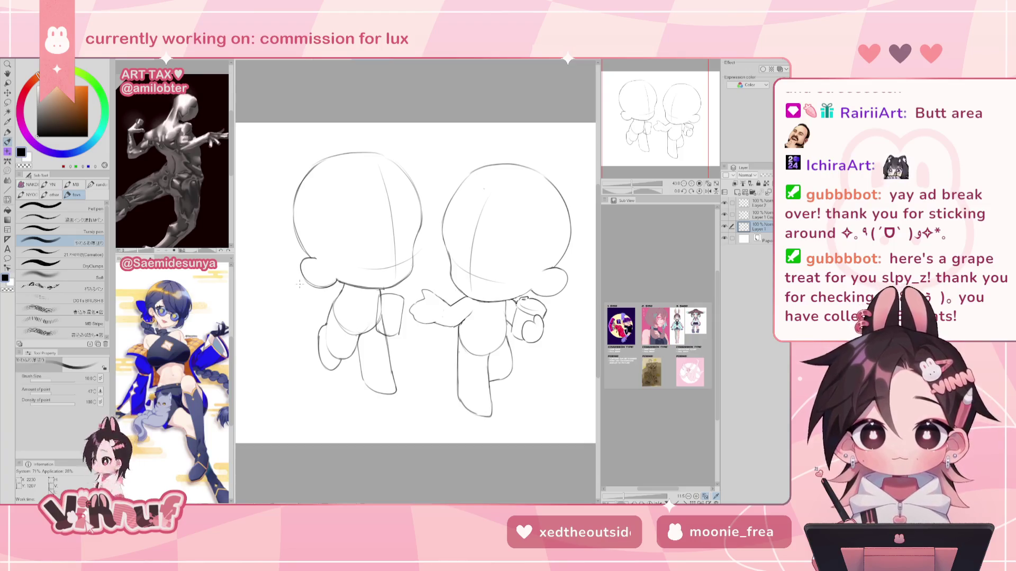
# Step: Redraw the right figure's cup hand and add a curved stroke on the left figure's arm
pyautogui.moveTo(377, 304)
pyautogui.mouseDown()
pyautogui.moveTo(372, 318)
pyautogui.moveTo(382, 323)
pyautogui.mouseUp()
pyautogui.hotkey('ctrl', 'z')
pyautogui.press('h')
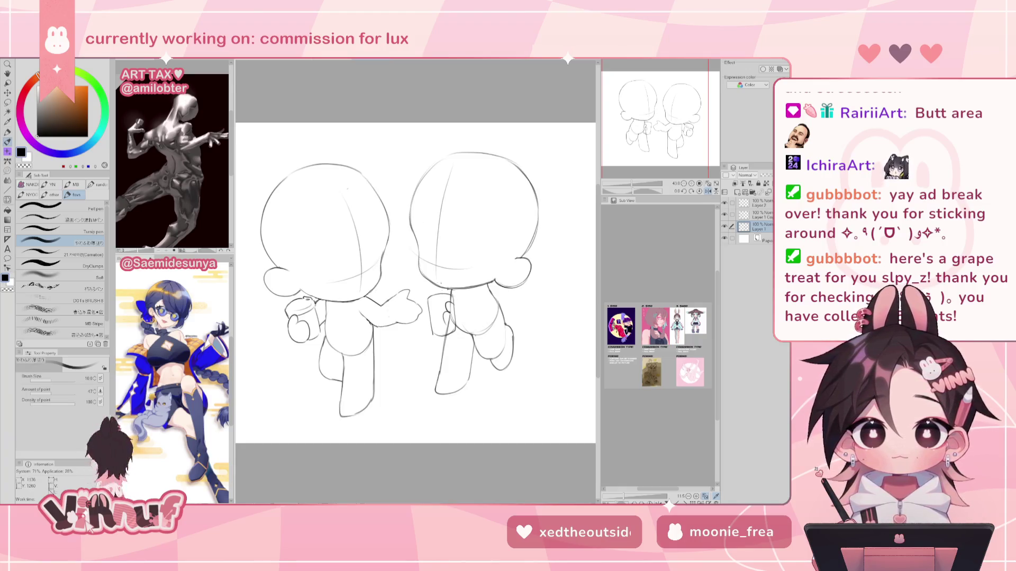
pyautogui.moveTo(450, 304); pyautogui.dragTo(442, 330)
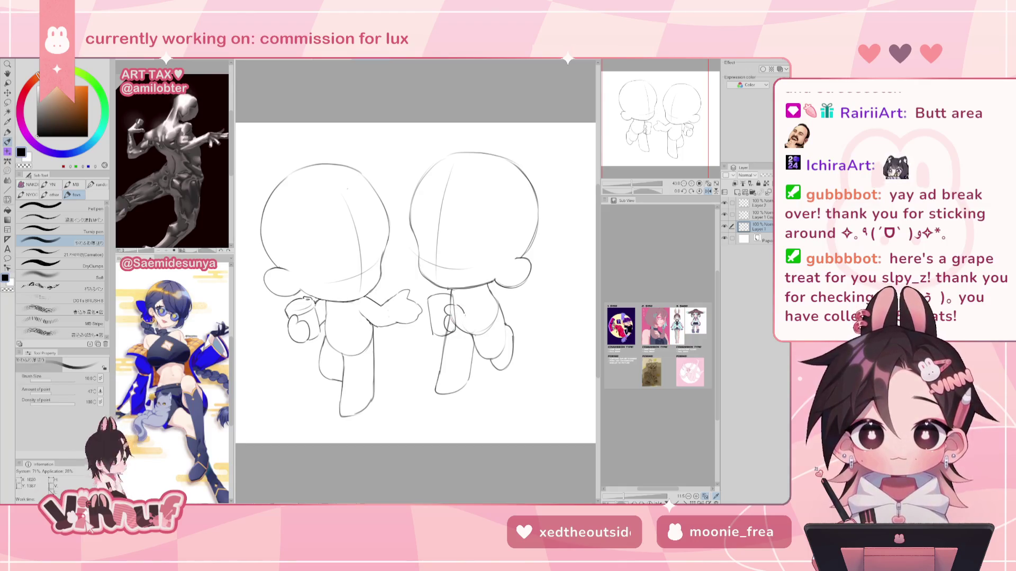
pyautogui.press('h')
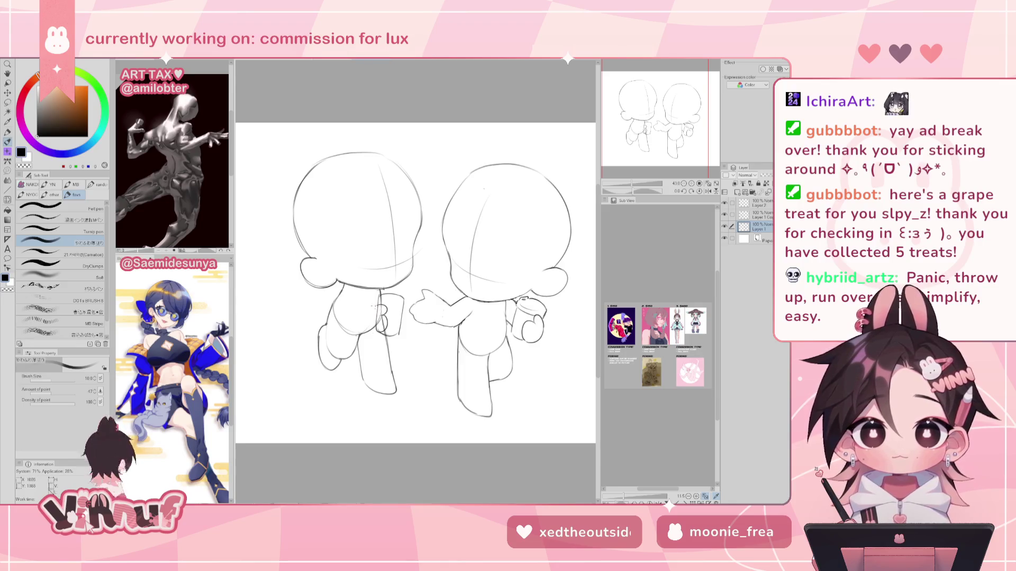
pyautogui.moveTo(375, 305); pyautogui.dragTo(373, 315)
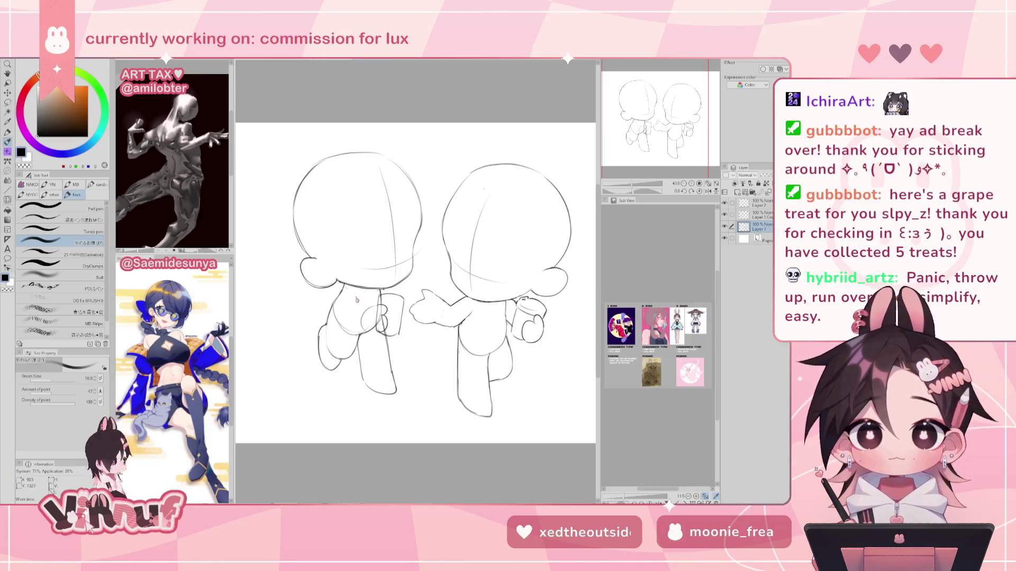
pyautogui.press('h')
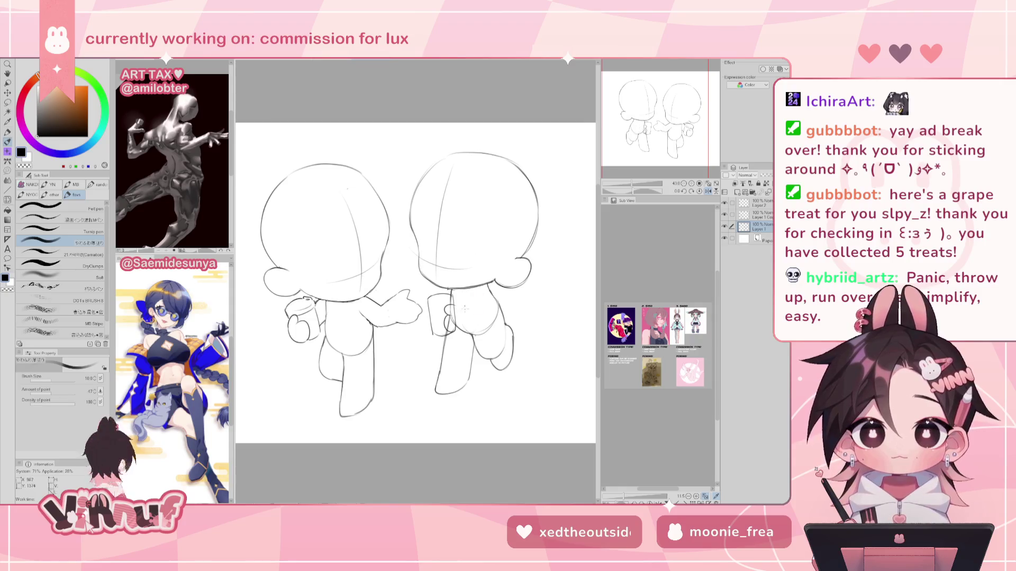
# Step: Sketch a small hand beside the right figure's arm, checking it in the mirrored view
pyautogui.moveTo(452, 307); pyautogui.dragTo(464, 321)
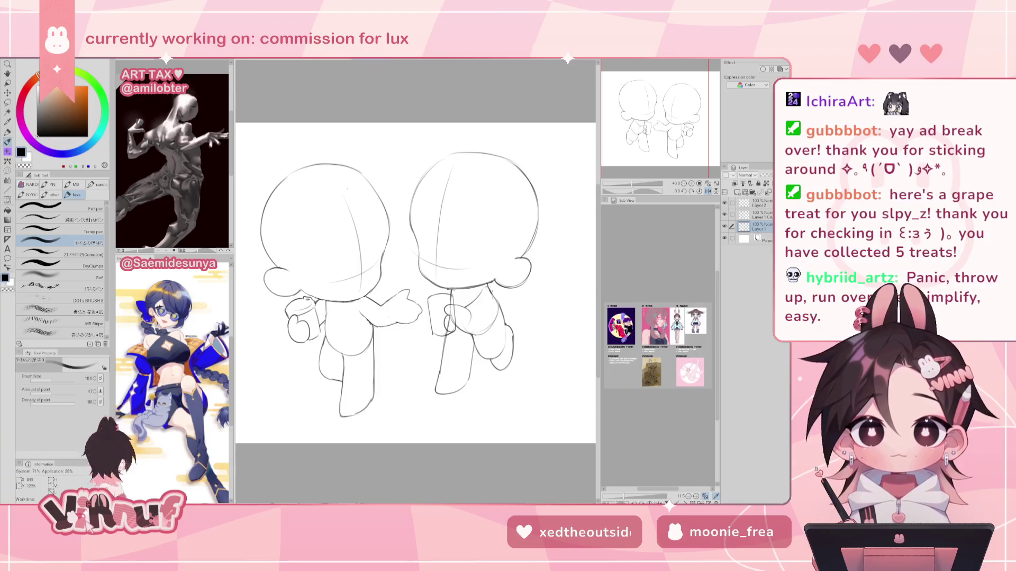
pyautogui.press('h')
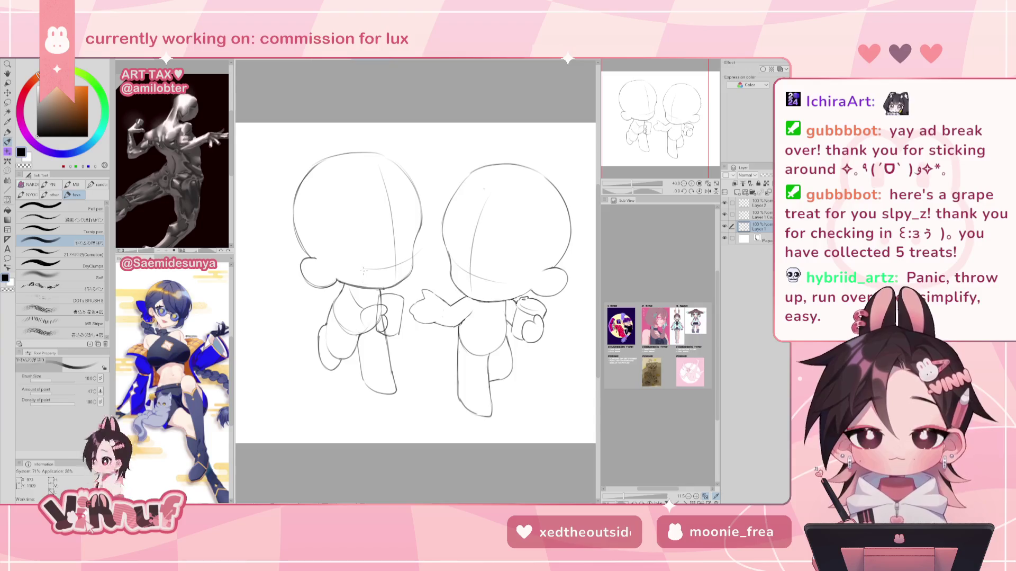
pyautogui.press('h')
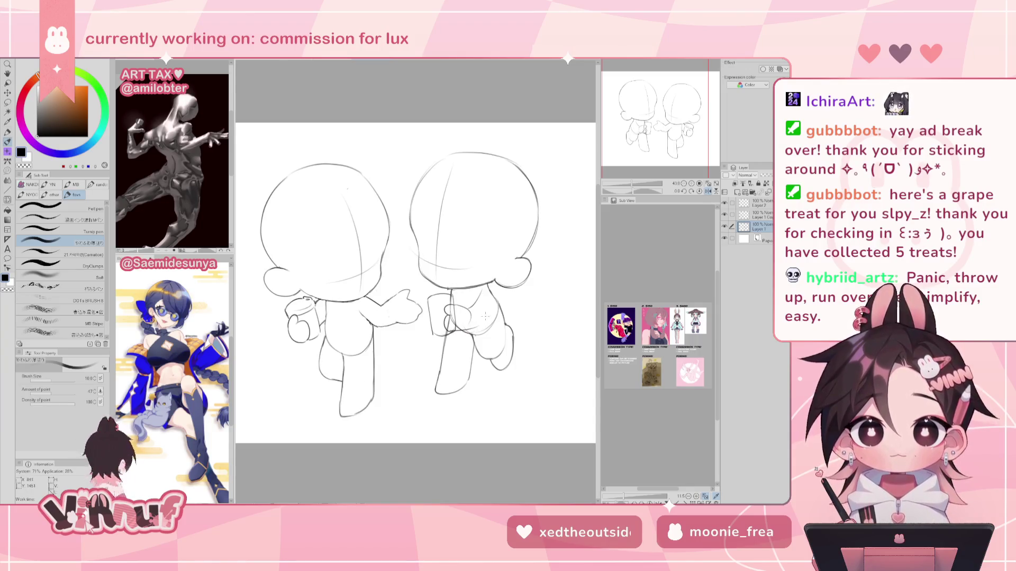
pyautogui.press('h')
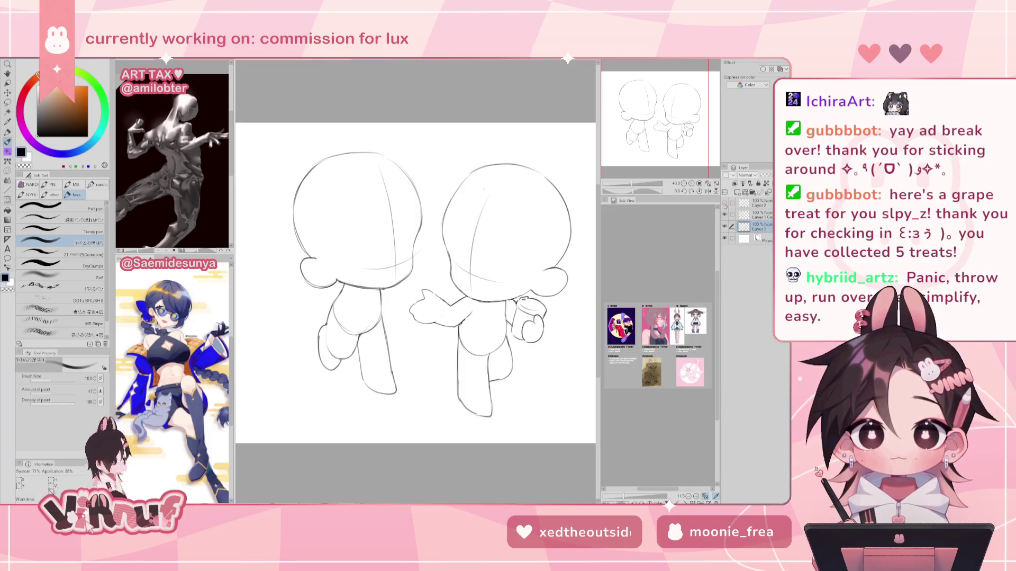
pyautogui.click(741, 215)
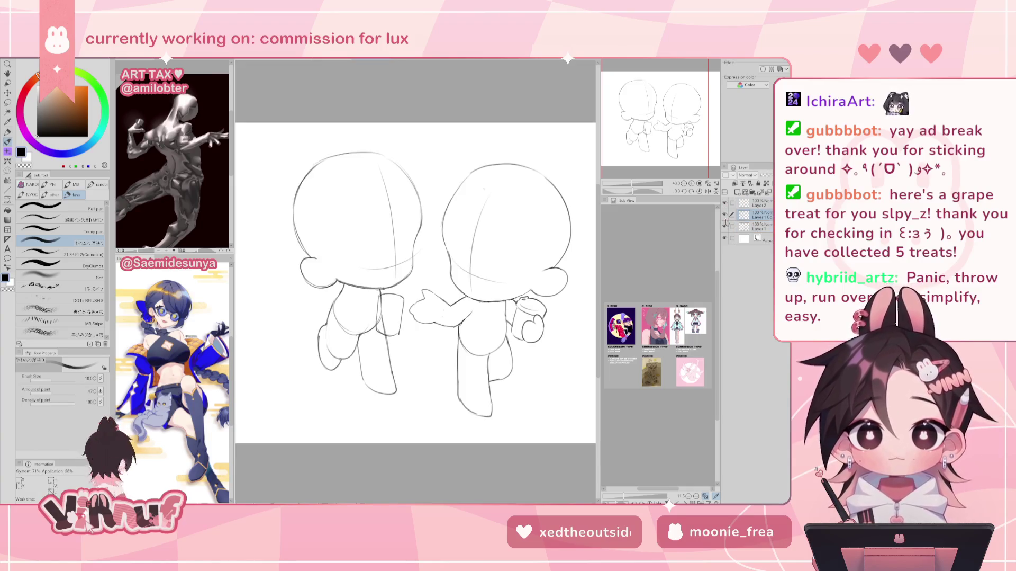
# Step: Fade the copied layer to 30% and redraw the left figure's arm line on Layer 2
pyautogui.moveTo(772, 175); pyautogui.dragTo(767, 175)
pyautogui.click(768, 202)
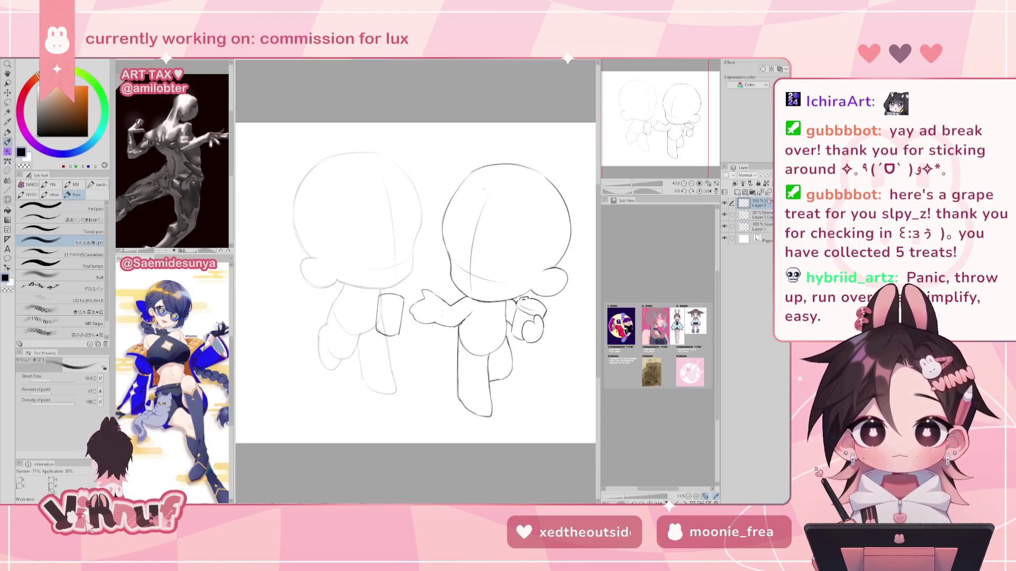
pyautogui.moveTo(343, 287); pyautogui.dragTo(366, 325)
pyautogui.hotkey('ctrl', 'z')
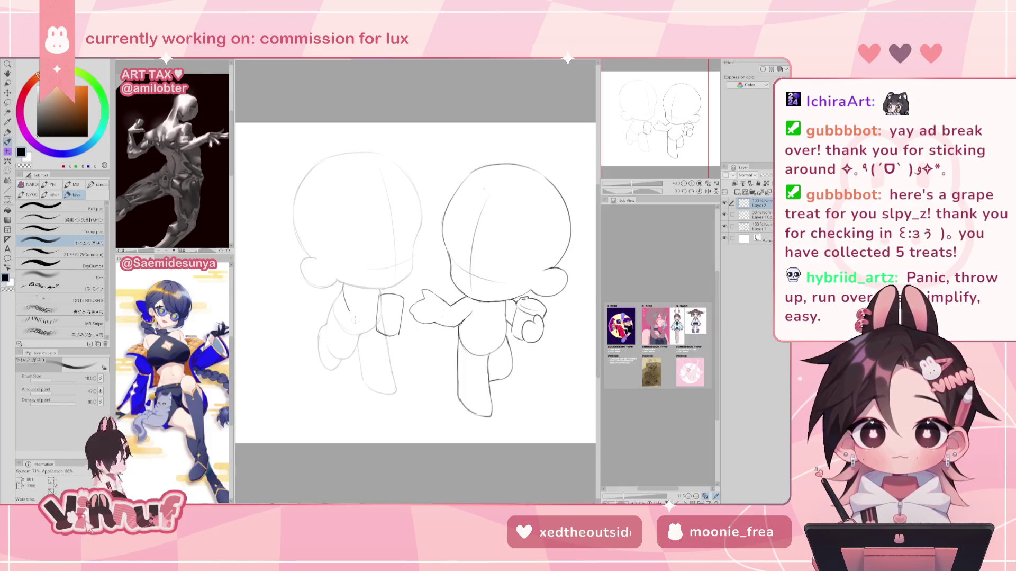
pyautogui.moveTo(343, 286); pyautogui.dragTo(367, 325)
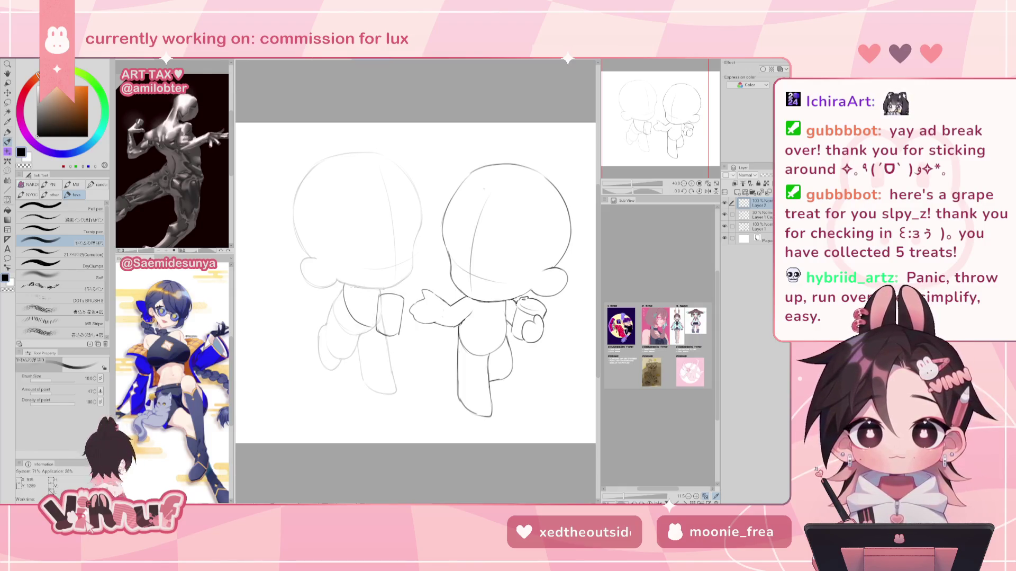
pyautogui.moveTo(350, 284); pyautogui.dragTo(375, 308)
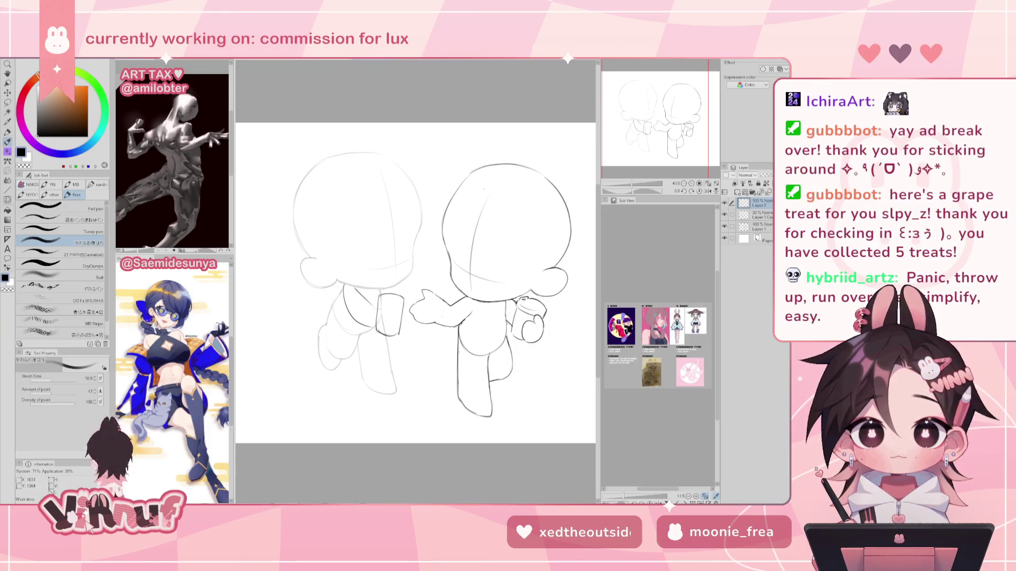
pyautogui.hotkey('ctrl', 'z')
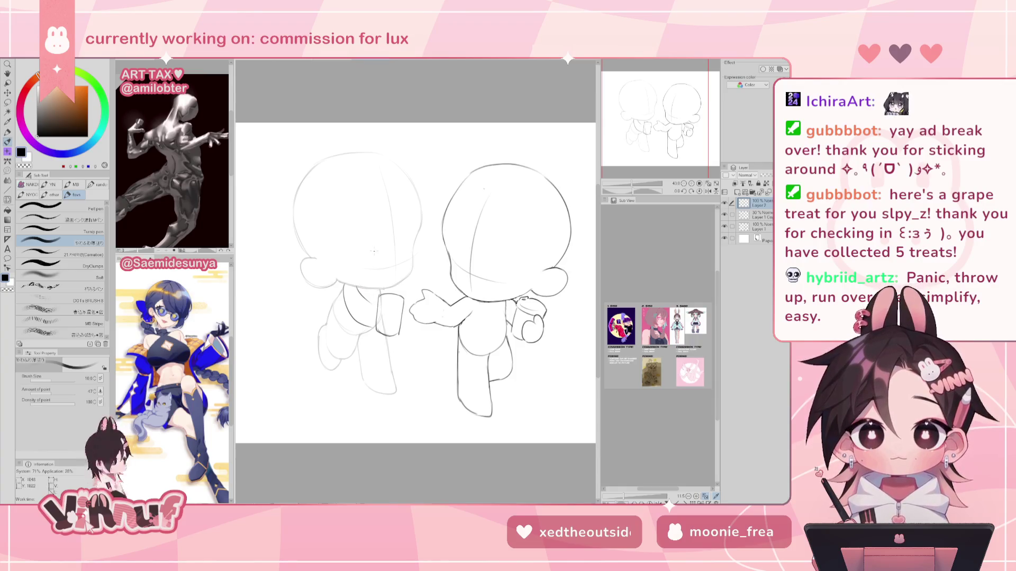
# Step: Try a short curve on the right figure's arm, then undo the extra overlapping hand strokes
pyautogui.press('h')
pyautogui.moveTo(454, 303)
pyautogui.mouseDown()
pyautogui.moveTo(448, 324)
pyautogui.moveTo(427, 322)
pyautogui.moveTo(427, 332)
pyautogui.moveTo(428, 316)
pyautogui.mouseUp()
pyautogui.hotkey('ctrl', 'z')
pyautogui.hotkey('ctrl', 'z')
pyautogui.hotkey('ctrl', 'z')
pyautogui.hotkey('ctrl', 'z')
pyautogui.hotkey('ctrl', 'z')
pyautogui.hotkey('ctrl', 'z')
pyautogui.hotkey('ctrl', 'z')
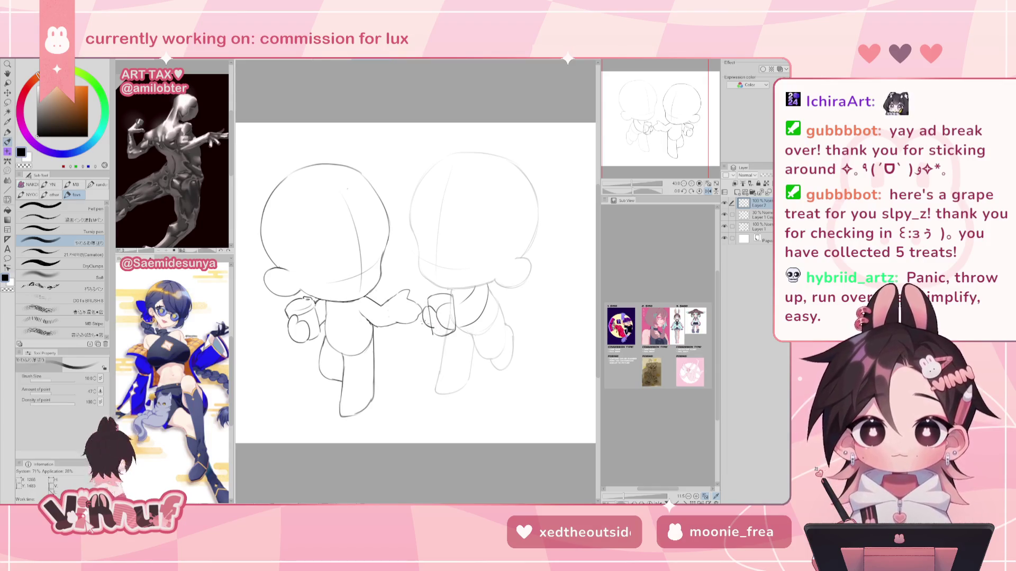
pyautogui.press('h')
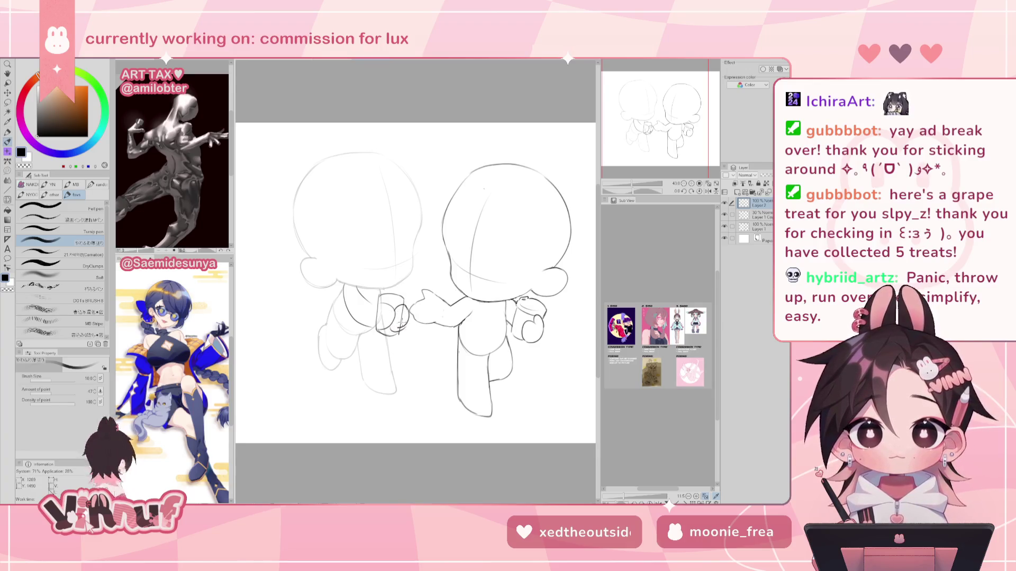
pyautogui.press('h')
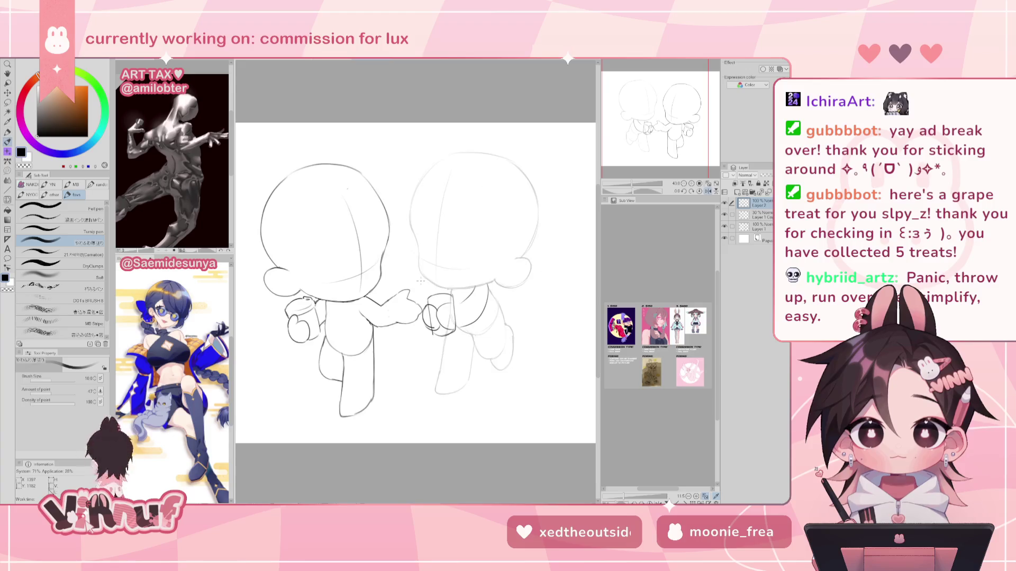
pyautogui.hotkey('ctrl', 'z')
pyautogui.hotkey('ctrl', 'z')
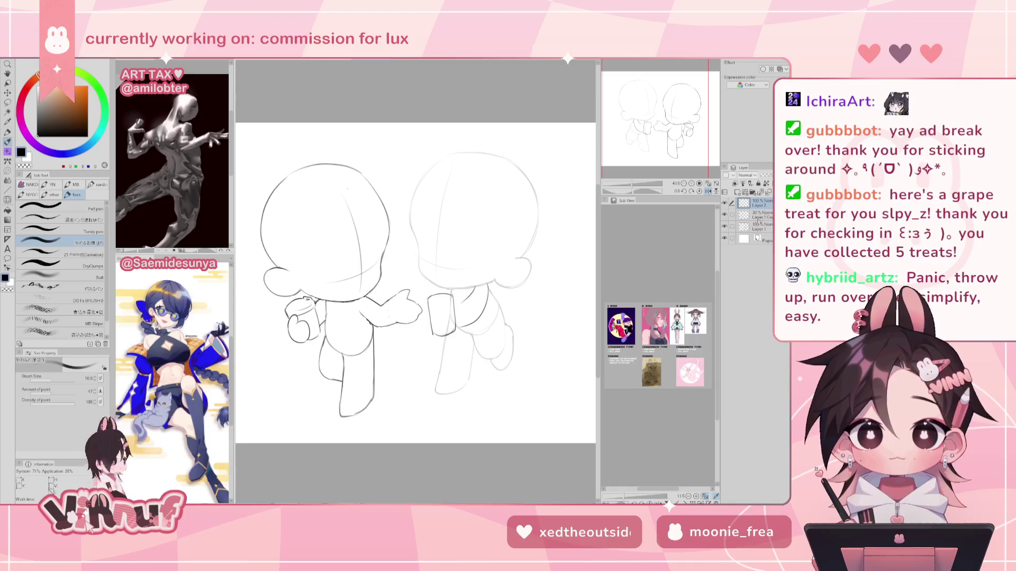
pyautogui.hotkey('ctrl', 'z')
pyautogui.hotkey('ctrl', 'z')
# Step: Shift the hand strokes slightly right and retry curves inside the hand with the pencil
pyautogui.press('k')
pyautogui.moveTo(465, 317); pyautogui.dragTo(471, 319)
pyautogui.press('b')
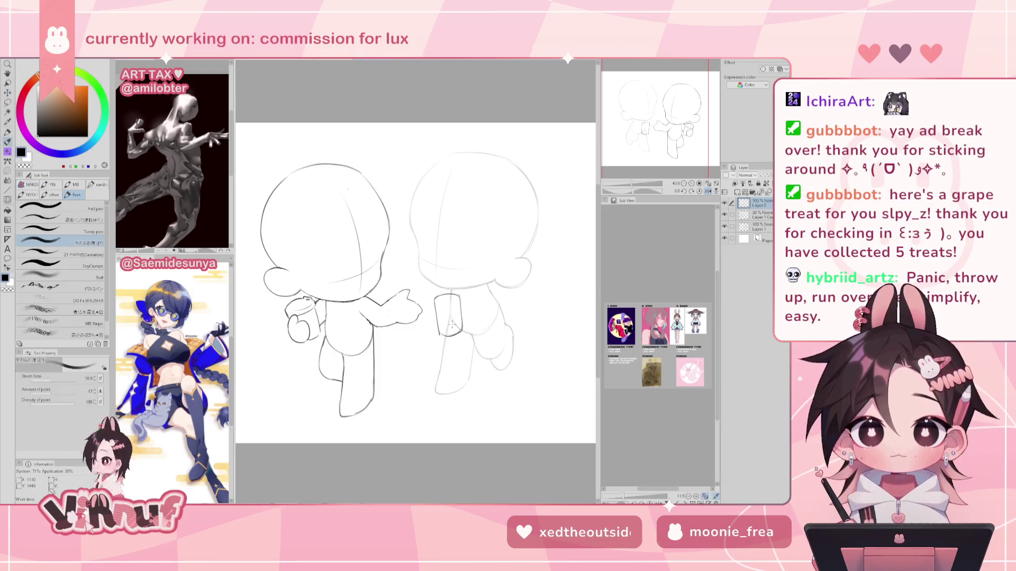
pyautogui.moveTo(456, 306)
pyautogui.mouseDown()
pyautogui.moveTo(454, 329)
pyautogui.moveTo(429, 320)
pyautogui.moveTo(428, 331)
pyautogui.moveTo(447, 333)
pyautogui.mouseUp()
pyautogui.hotkey('ctrl', 'z')
pyautogui.hotkey('ctrl', 'z')
pyautogui.hotkey('ctrl', 'z')
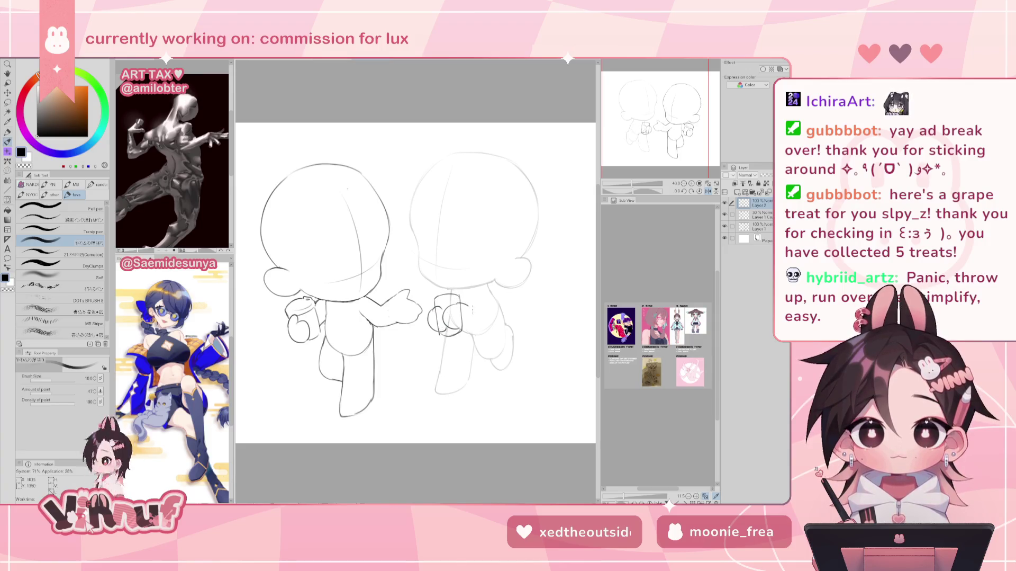
pyautogui.moveTo(462, 309)
pyautogui.mouseDown()
pyautogui.moveTo(467, 330)
pyautogui.moveTo(473, 318)
pyautogui.mouseUp()
pyautogui.hotkey('ctrl', 'z')
pyautogui.hotkey('ctrl', 'z')
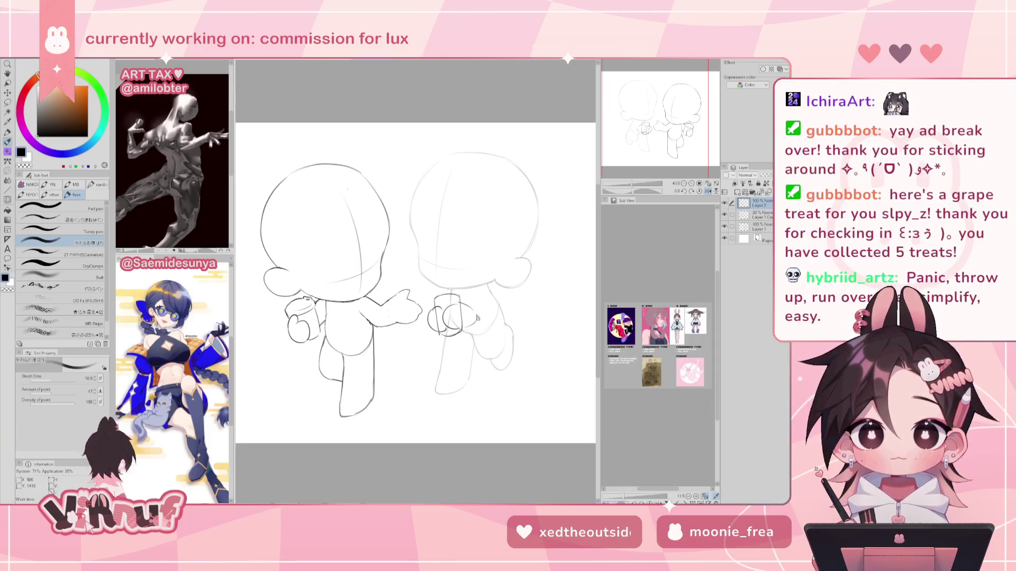
# Step: Tilt the hand slightly with Free Transform
pyautogui.press('h')
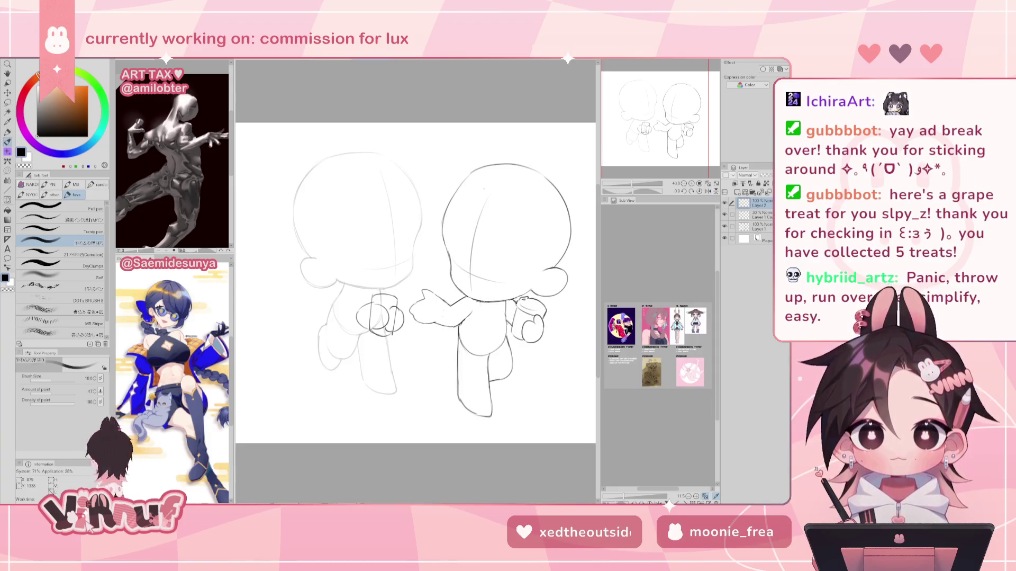
pyautogui.hotkey('ctrl', 't')
pyautogui.moveTo(409, 333); pyautogui.dragTo(404, 322)
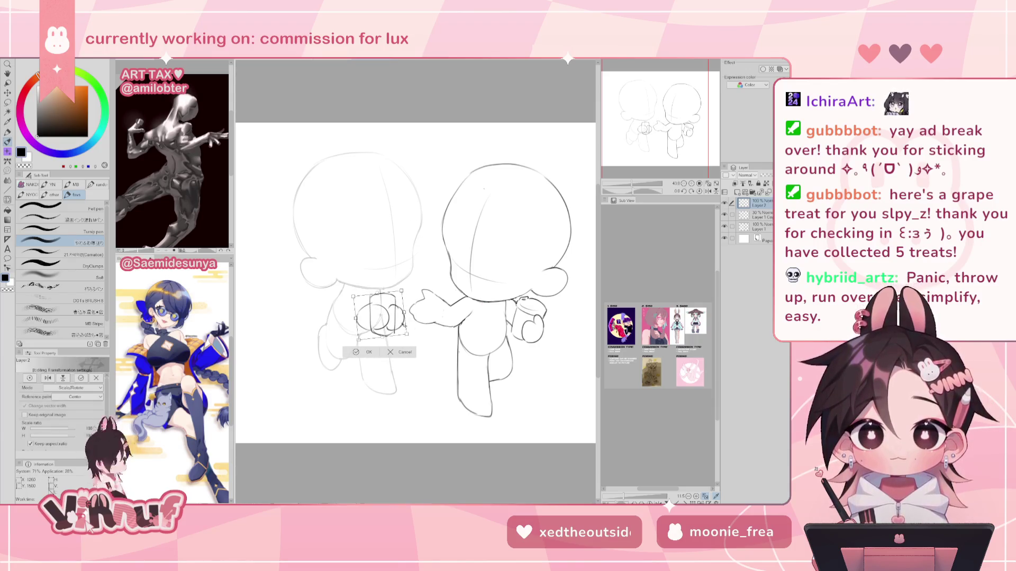
# Step: Apply the hand rotation and make the faint 30% sketch layer active
pyautogui.click(388, 352)
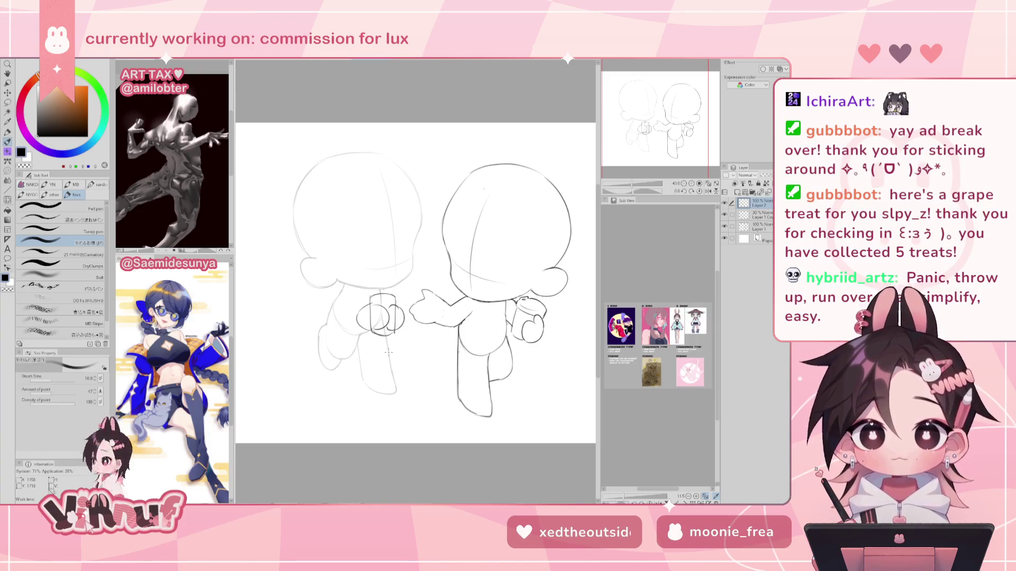
pyautogui.press('h')
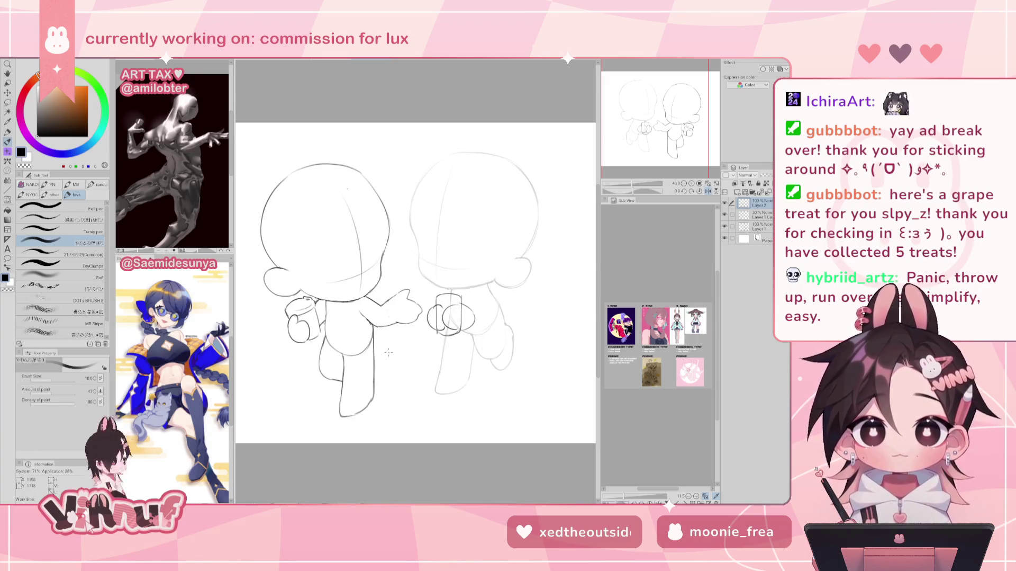
pyautogui.click(756, 214)
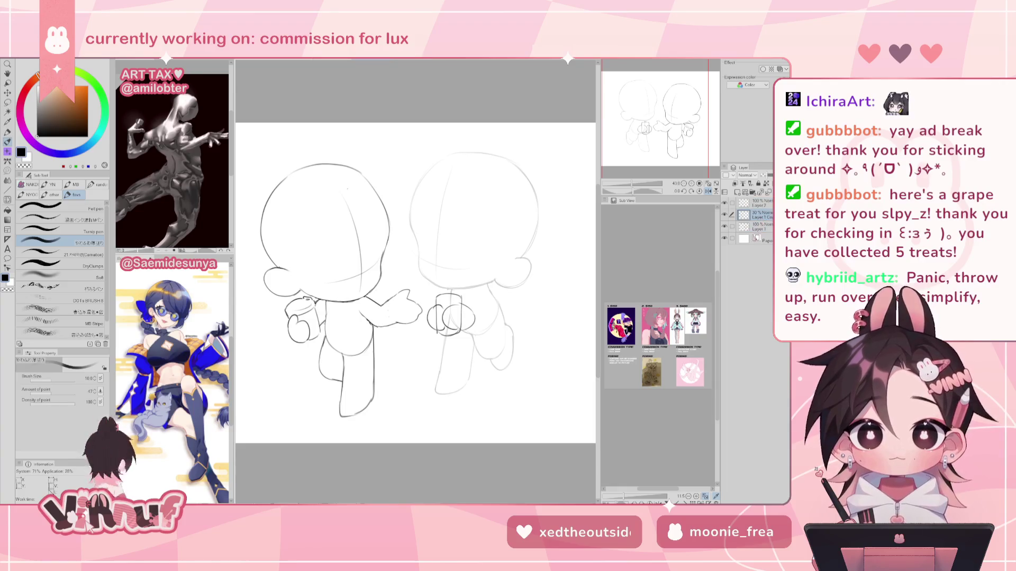
pyautogui.click(725, 214)
pyautogui.click(725, 215)
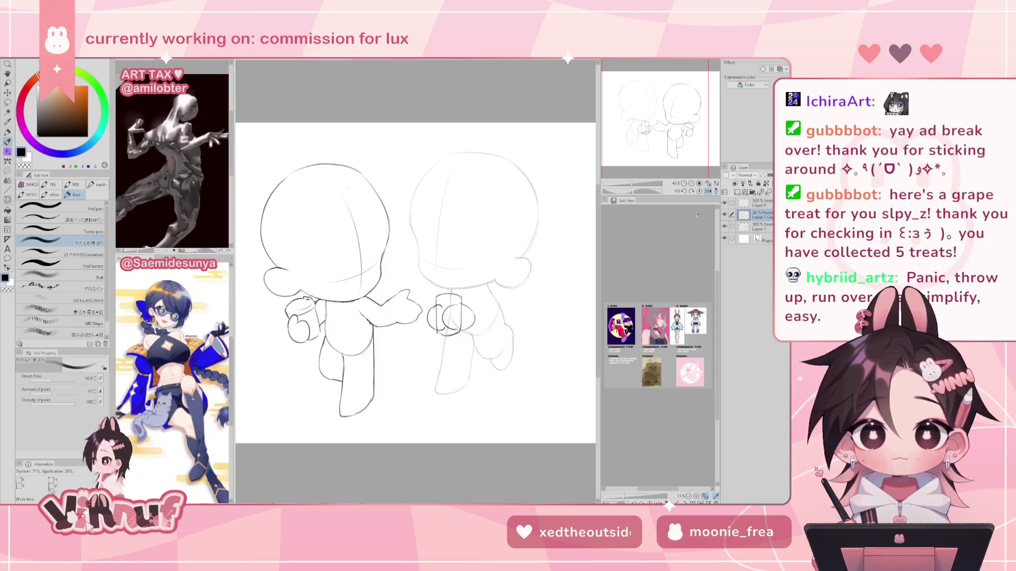
# Step: Lasso the faint figure's body and rotate it a few degrees clockwise
pyautogui.press('m')
pyautogui.moveTo(495, 283)
pyautogui.mouseDown()
pyautogui.moveTo(455, 286)
pyautogui.moveTo(495, 286)
pyautogui.mouseUp()
pyautogui.hotkey('ctrl', 't')
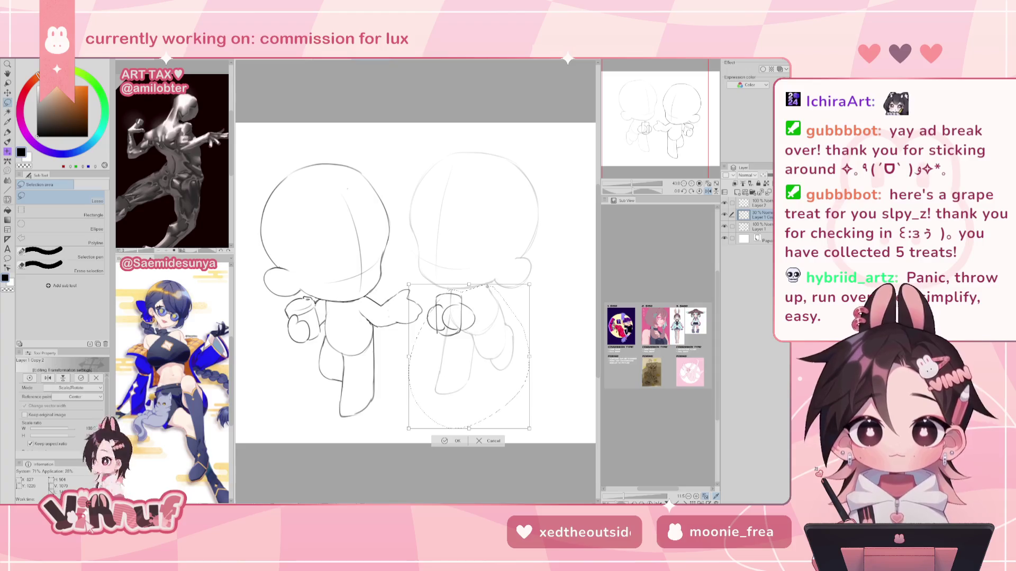
pyautogui.moveTo(488, 278); pyautogui.dragTo(486, 341)
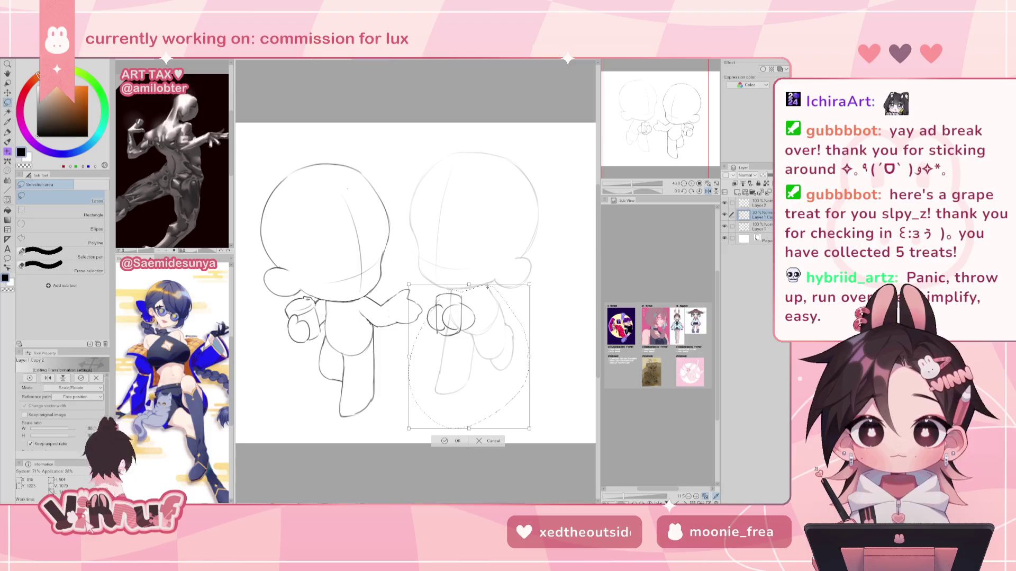
pyautogui.moveTo(489, 255); pyautogui.dragTo(494, 310)
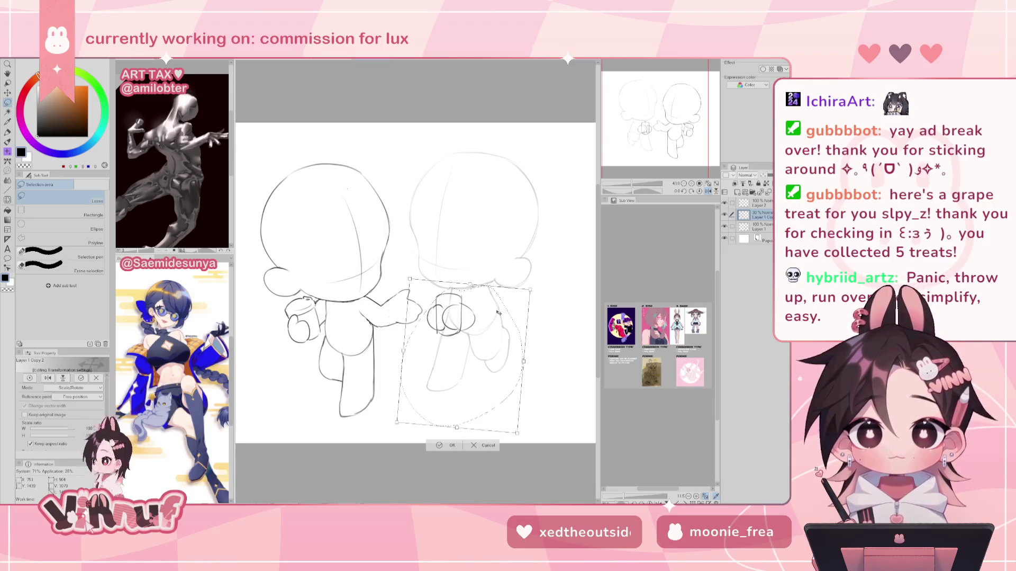
pyautogui.press('h')
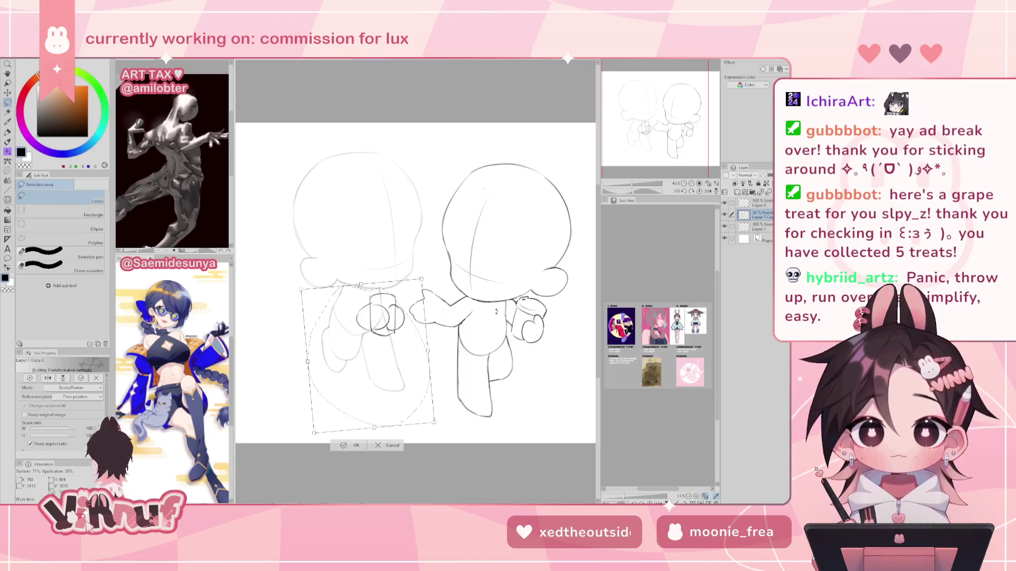
pyautogui.click(392, 448)
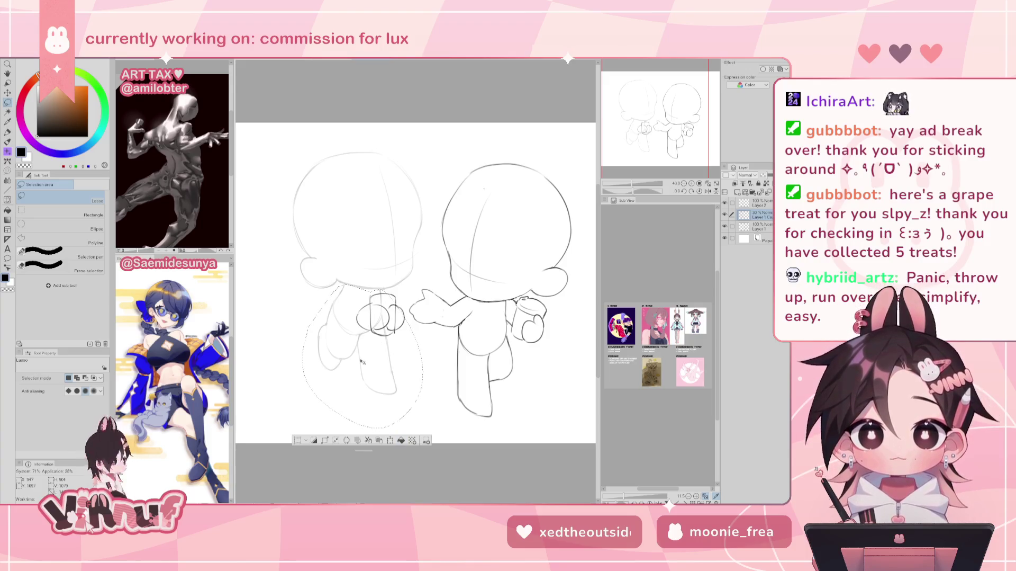
pyautogui.hotkey('ctrl', 'd')
# Step: Lasso the faint figure's leg and rotate it further back clockwise
pyautogui.moveTo(346, 375)
pyautogui.mouseDown()
pyautogui.moveTo(335, 304)
pyautogui.moveTo(345, 391)
pyautogui.mouseUp()
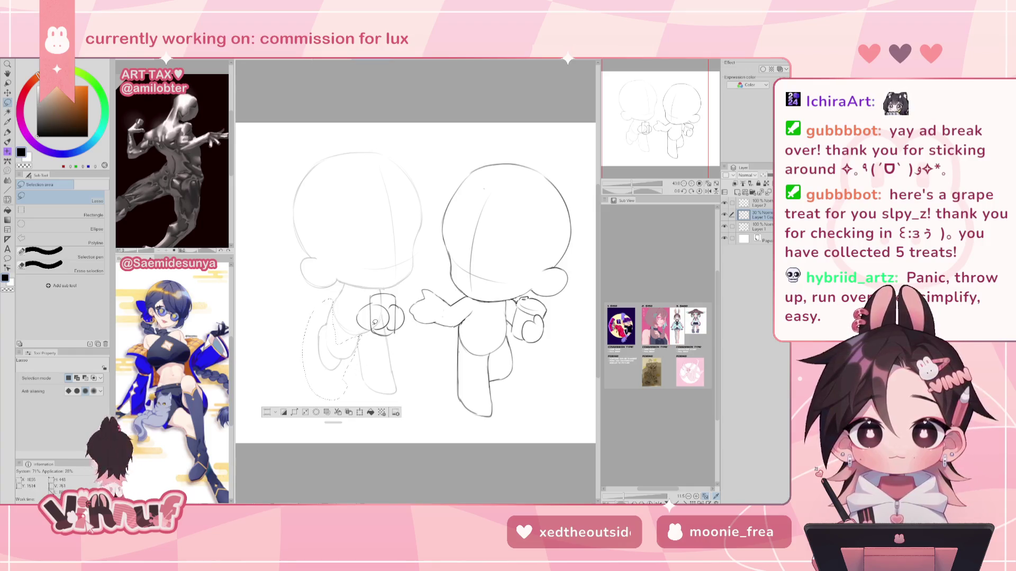
pyautogui.hotkey('ctrl', 't')
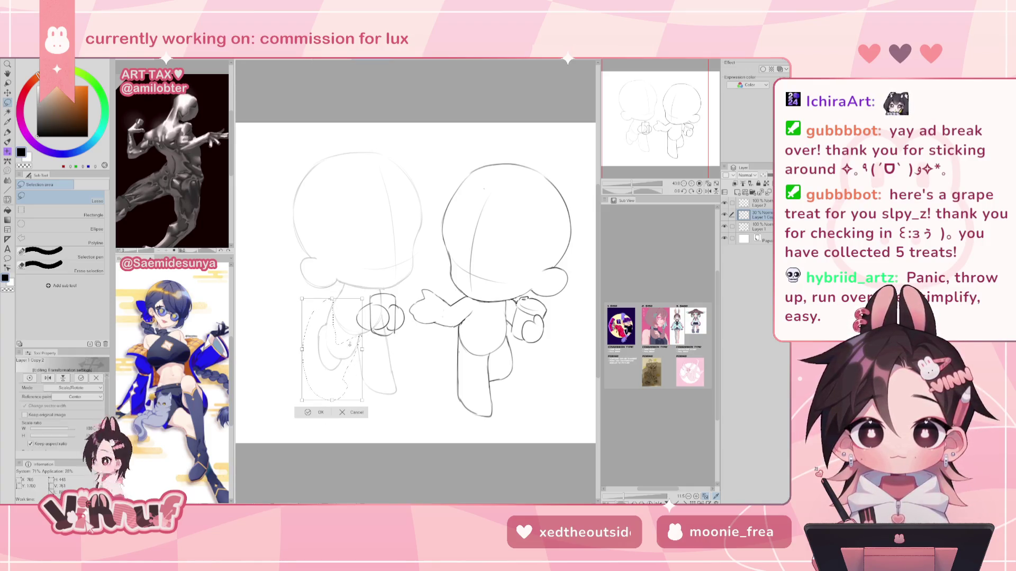
pyautogui.moveTo(359, 335)
pyautogui.mouseDown()
pyautogui.moveTo(362, 351)
pyautogui.moveTo(392, 283)
pyautogui.moveTo(362, 354)
pyautogui.moveTo(377, 347)
pyautogui.mouseUp()
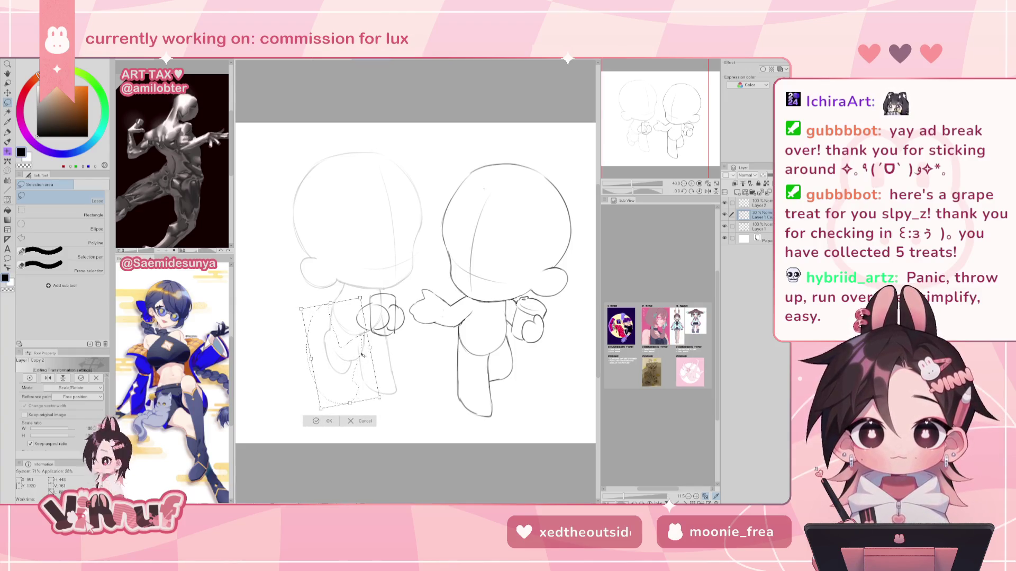
pyautogui.moveTo(369, 347); pyautogui.dragTo(369, 349)
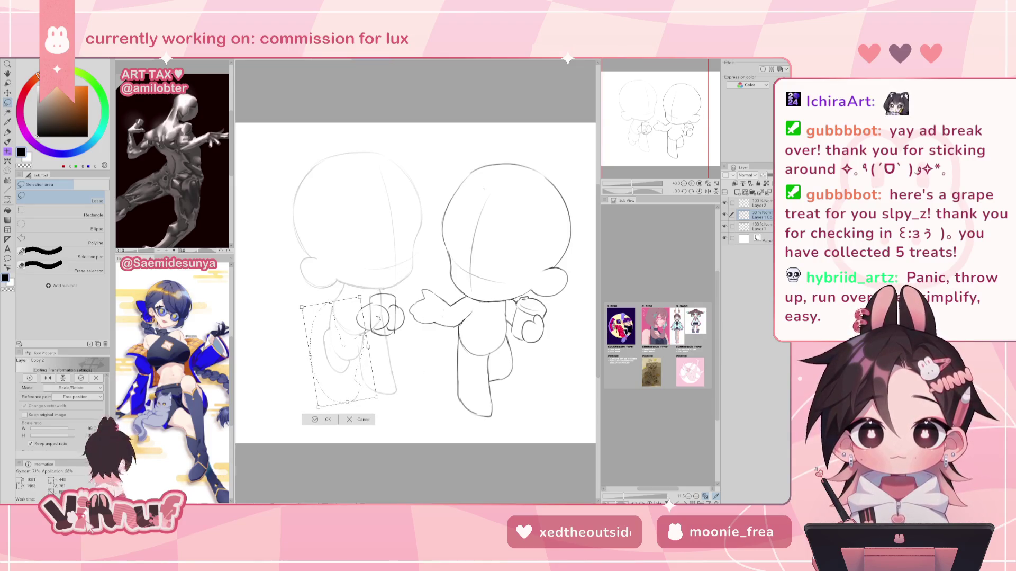
pyautogui.press('Return')
pyautogui.press('e')
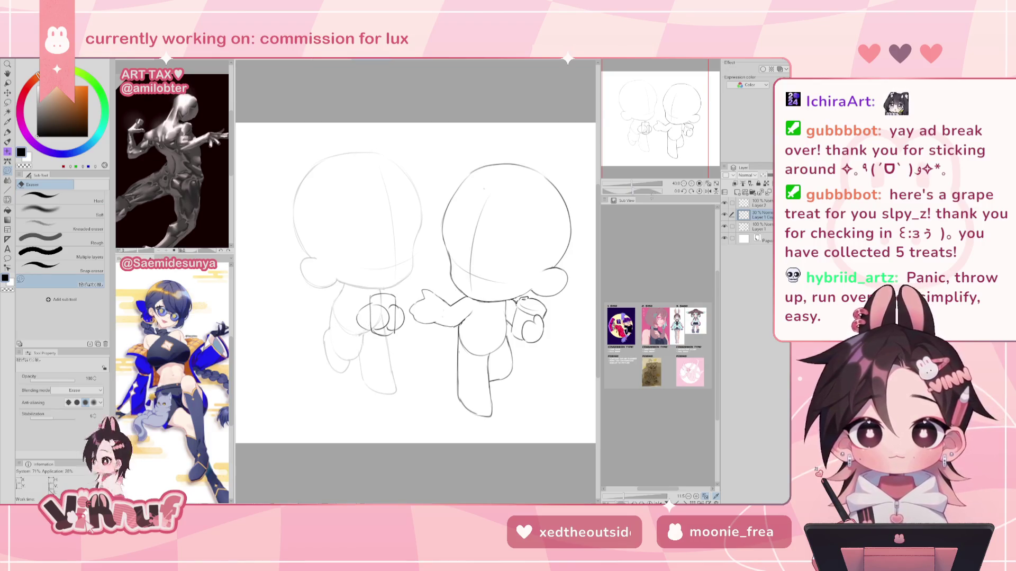
pyautogui.moveTo(634, 186); pyautogui.dragTo(629, 184)
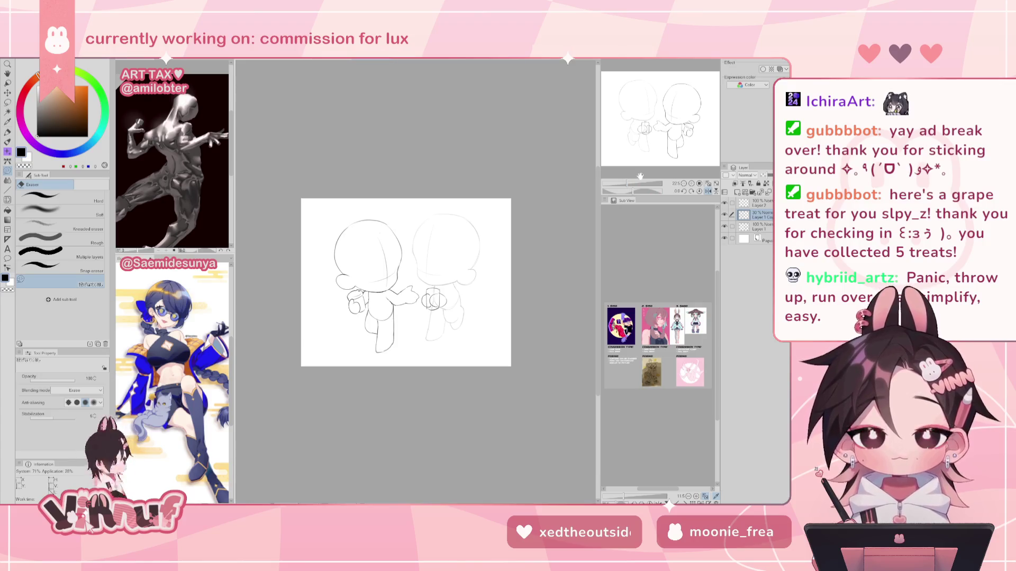
pyautogui.press('h')
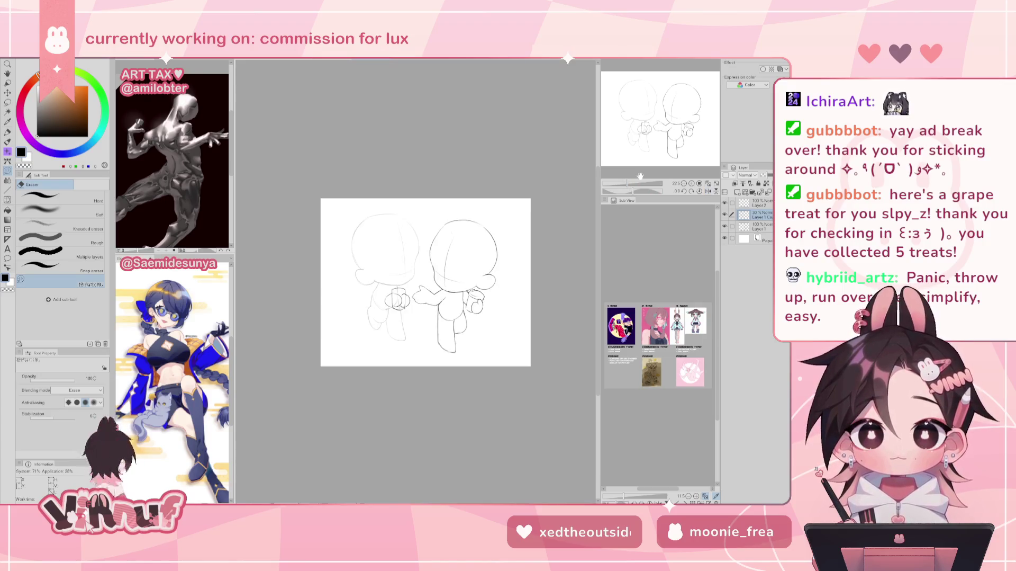
pyautogui.moveTo(633, 192); pyautogui.dragTo(641, 175)
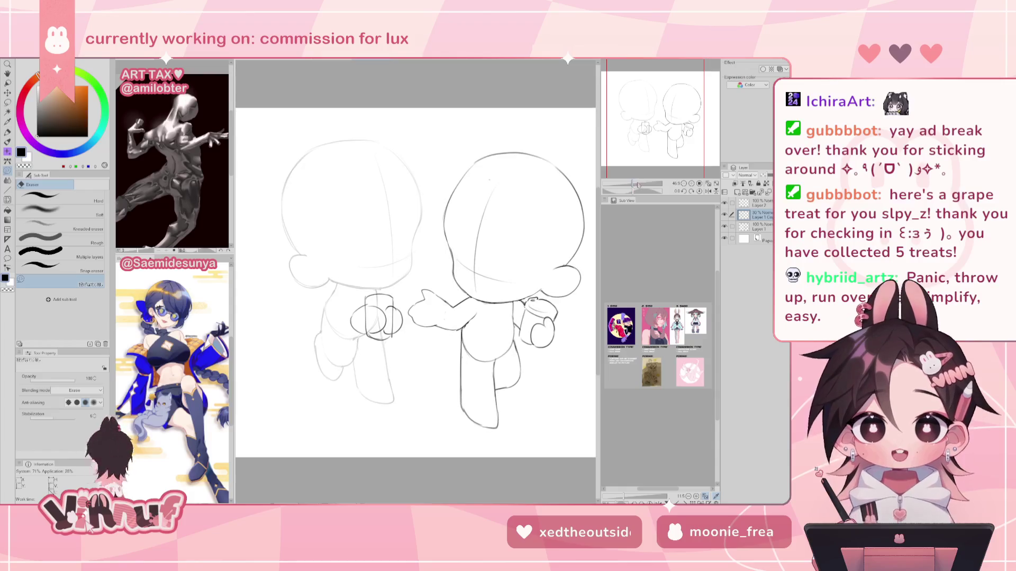
pyautogui.click(757, 203)
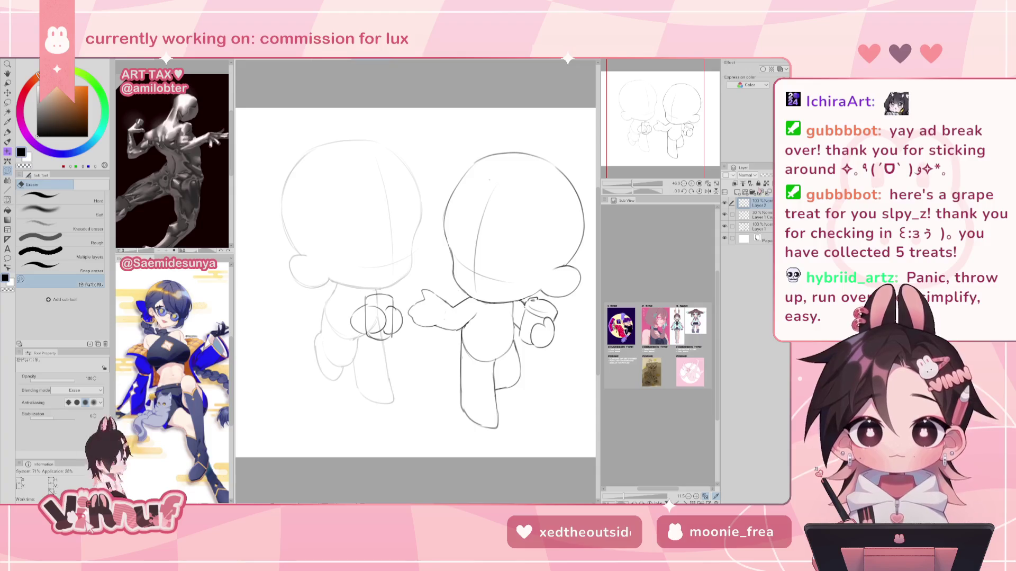
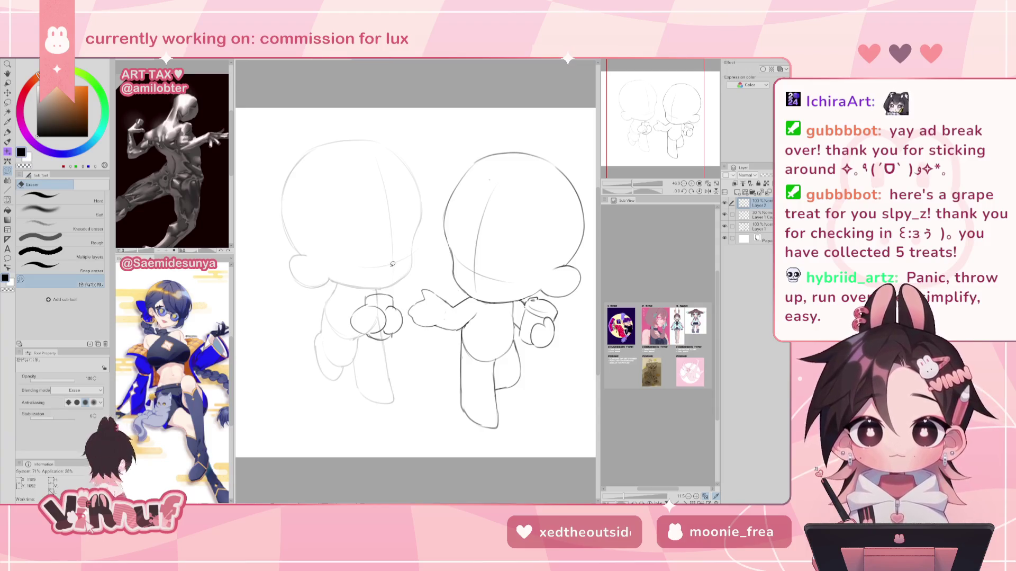
# Step: Lasso the left figure's hands and cup and nudge them slightly upward, then deselect
pyautogui.press('m')
pyautogui.moveTo(370, 299); pyautogui.dragTo(394, 304)
pyautogui.press('k')
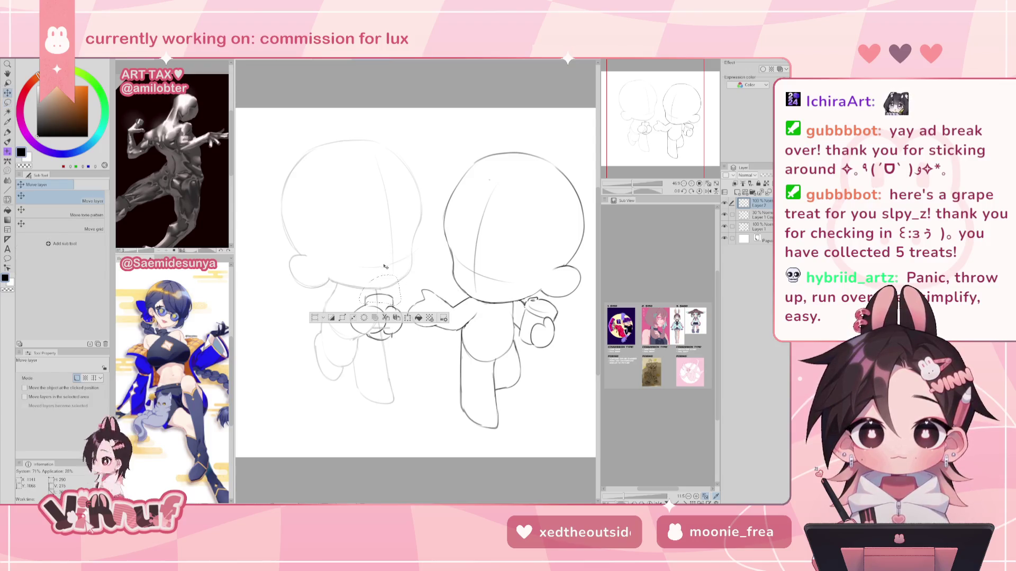
pyautogui.moveTo(387, 292); pyautogui.dragTo(389, 290)
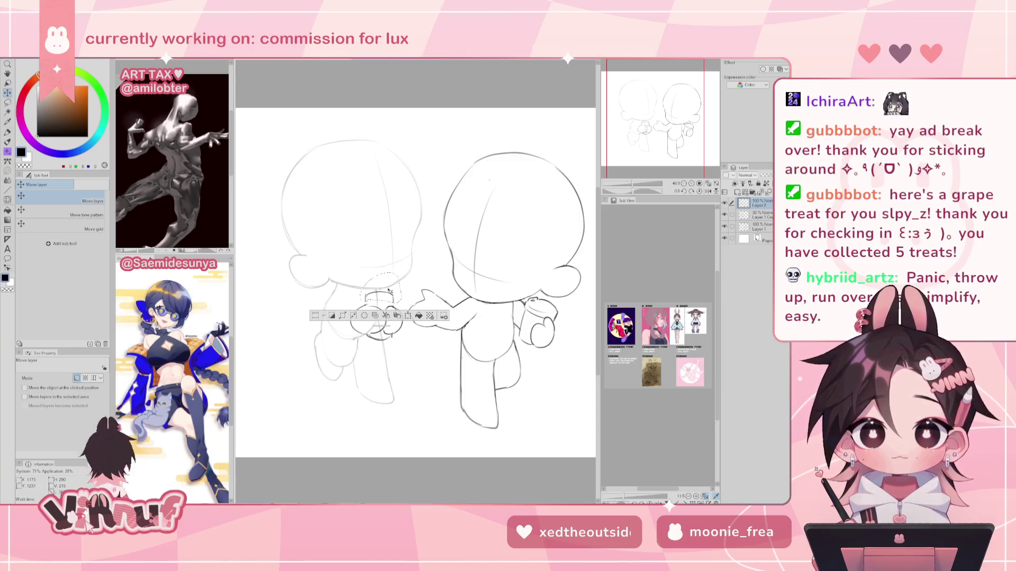
pyautogui.hotkey('ctrl', 'd')
# Step: Mirror the canvas view to check the sketch's proportions, then flip it back
pyautogui.press('p')
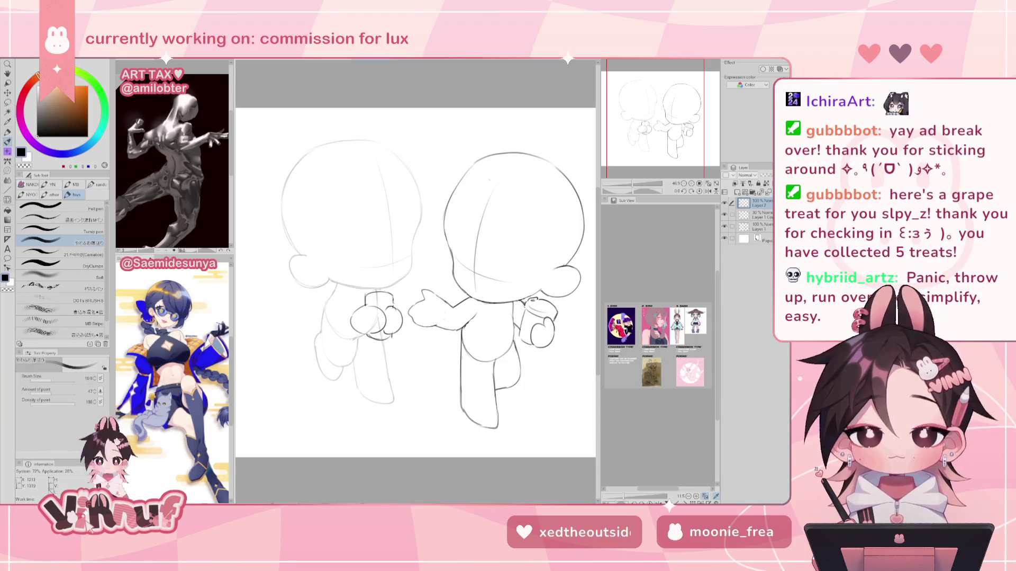
pyautogui.press('e')
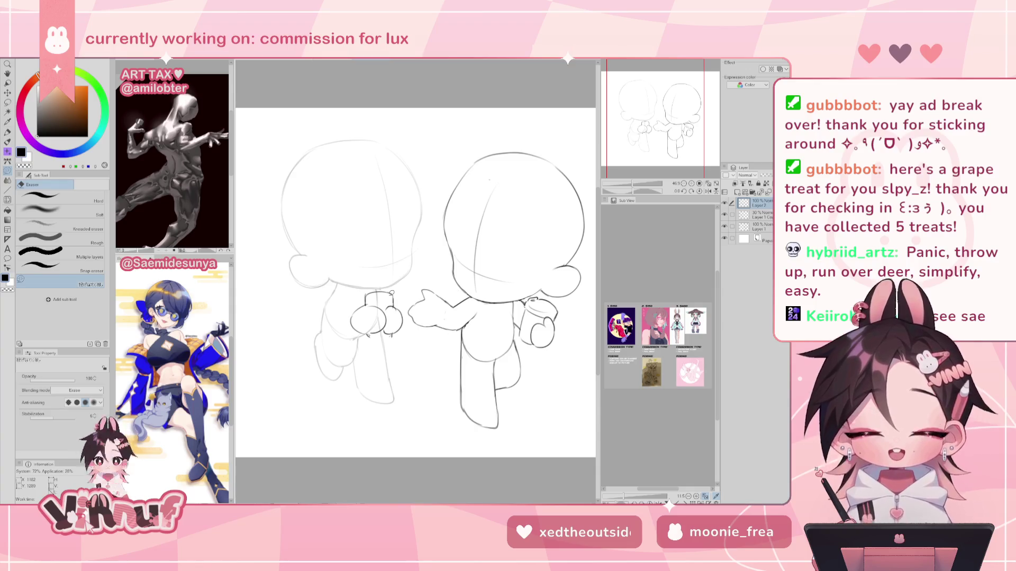
pyautogui.press('p')
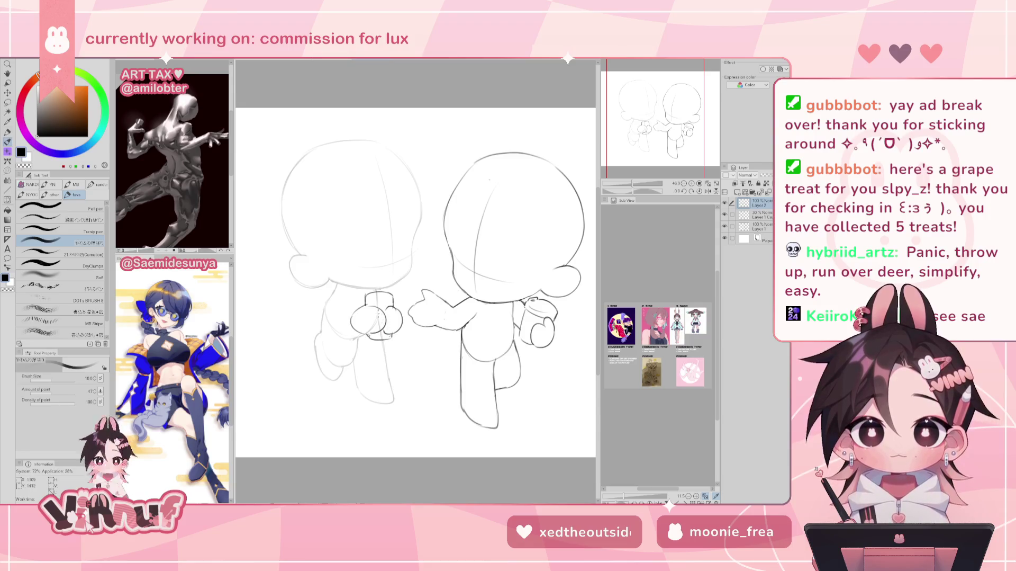
pyautogui.press('h')
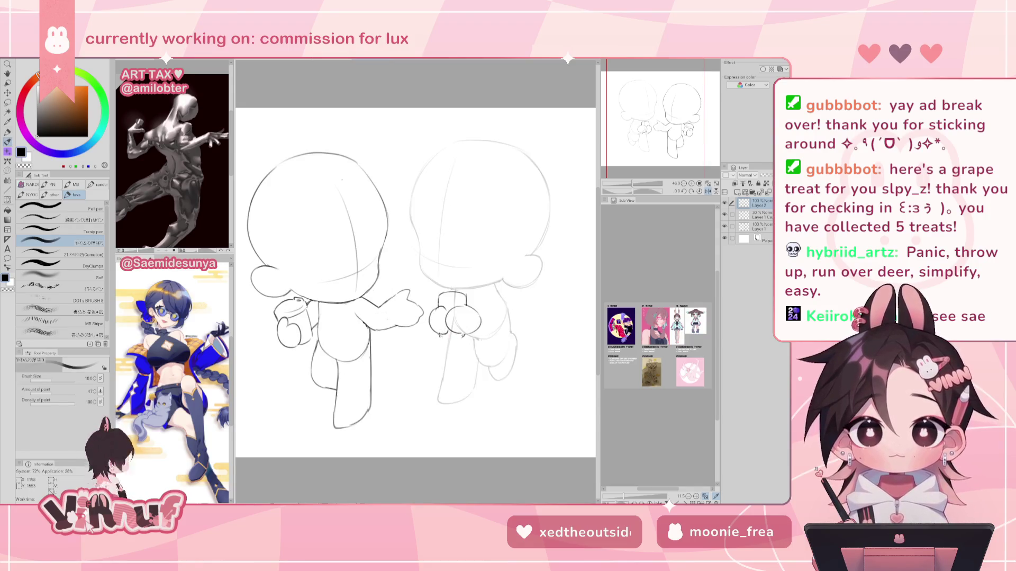
pyautogui.press('h')
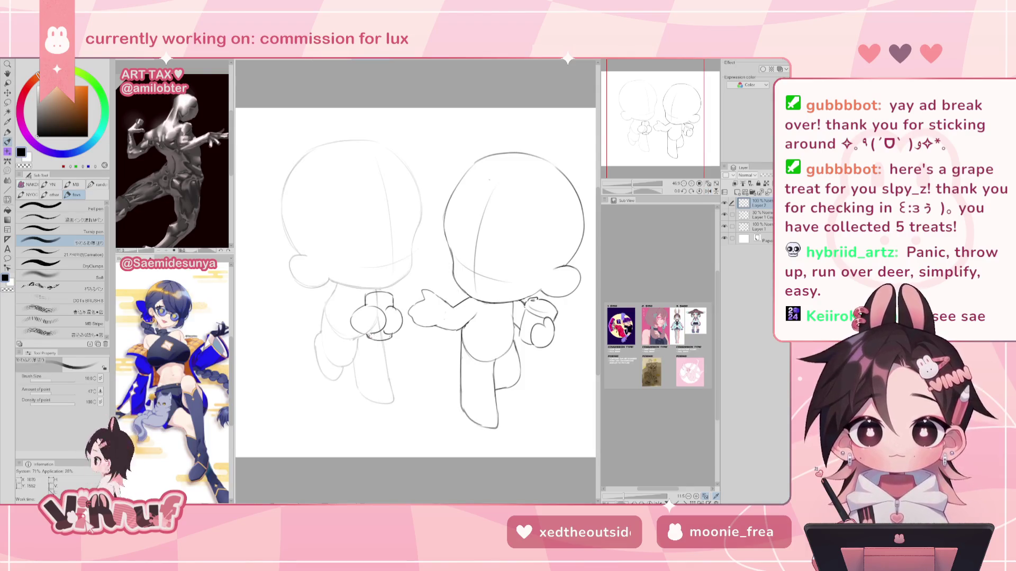
pyautogui.press('e')
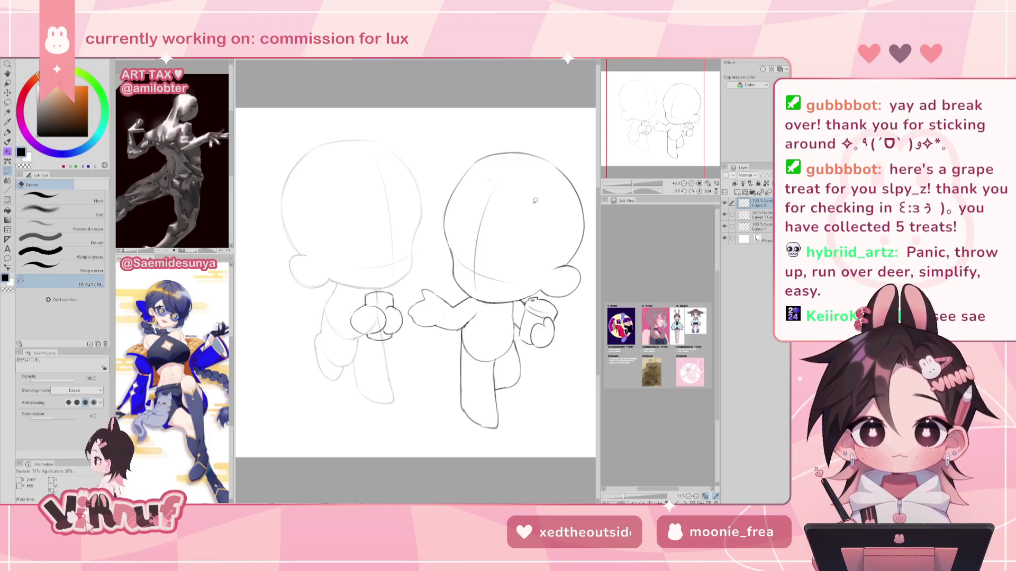
# Step: Reshape the left figure's hand with Liquify at brush size 334.5, then reduce it to 180.2
pyautogui.press('j')
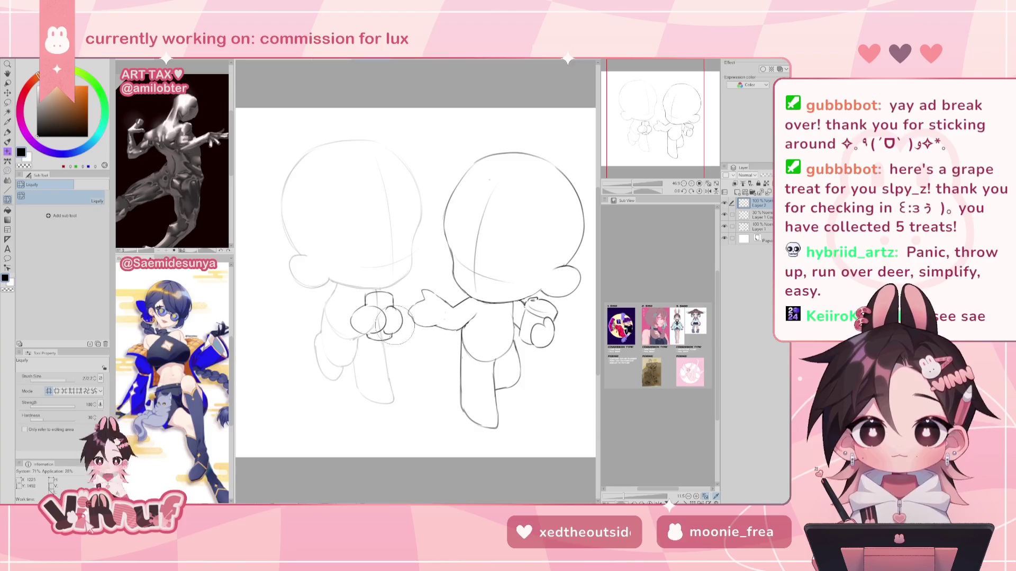
pyautogui.moveTo(375, 297); pyautogui.dragTo(413, 281)
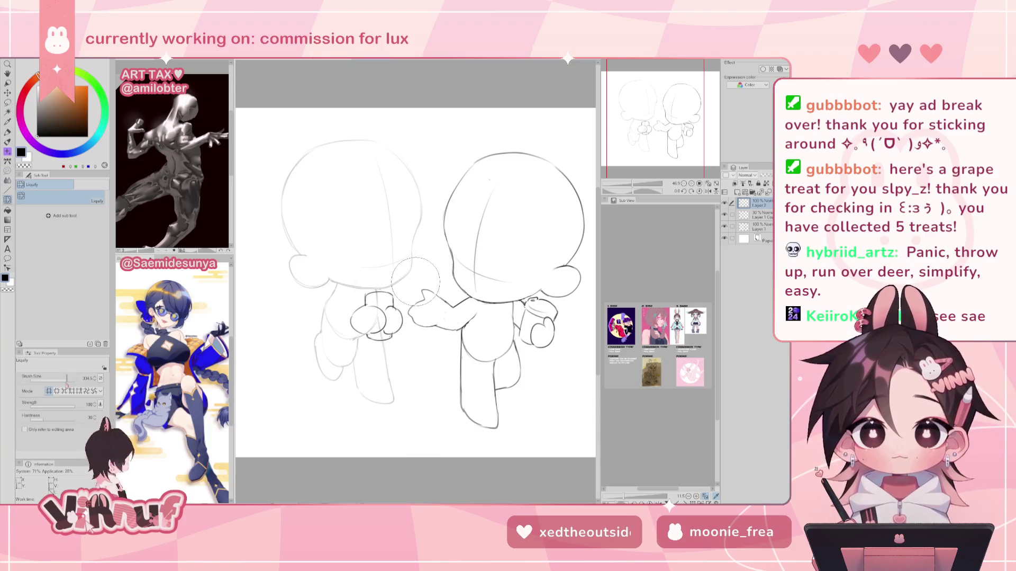
pyautogui.moveTo(379, 318); pyautogui.dragTo(398, 316)
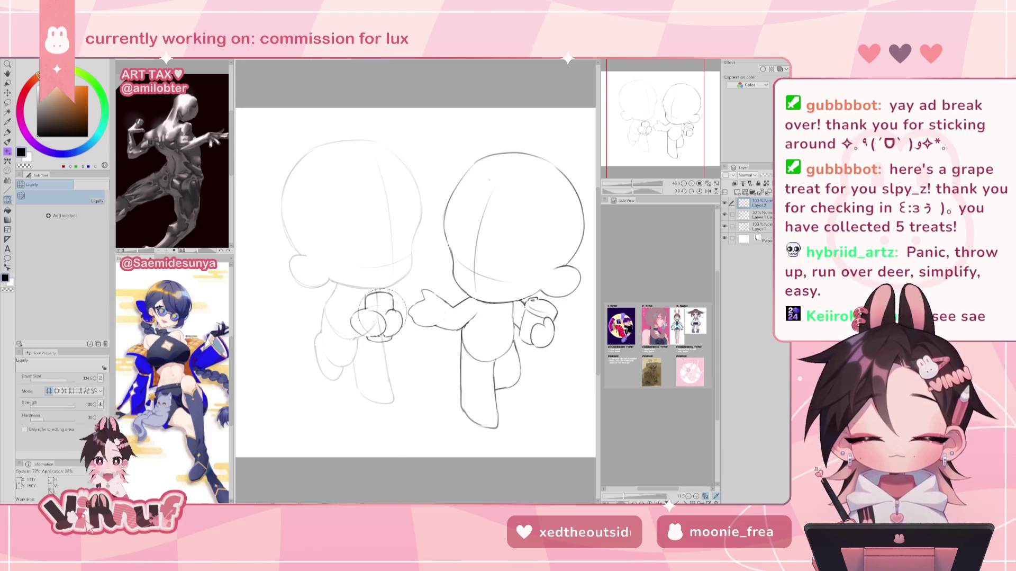
pyautogui.press('[')
pyautogui.press('[')
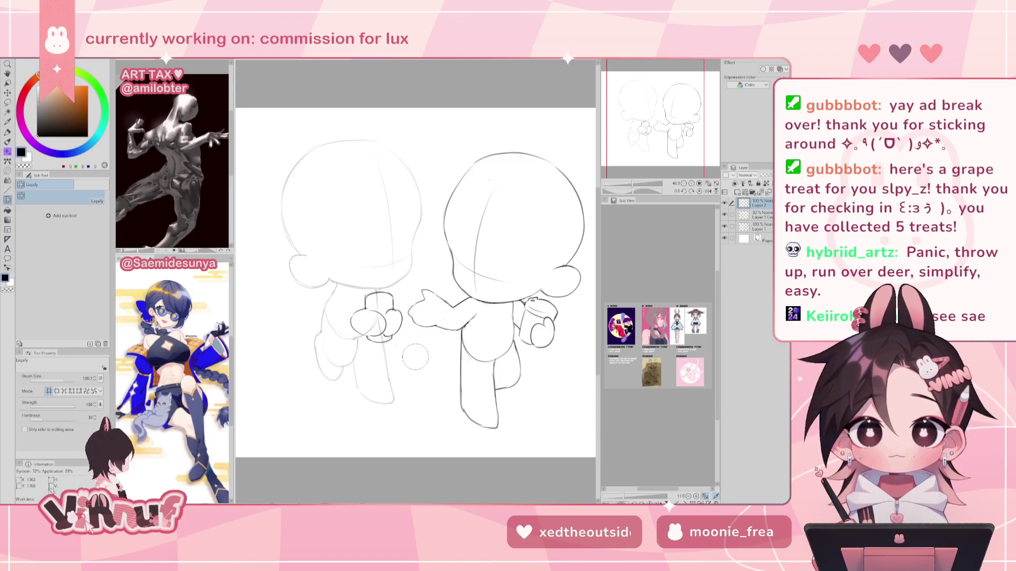
# Step: Free Transform the left figure's hands slightly to the right and confirm
pyautogui.hotkey('ctrl', 't')
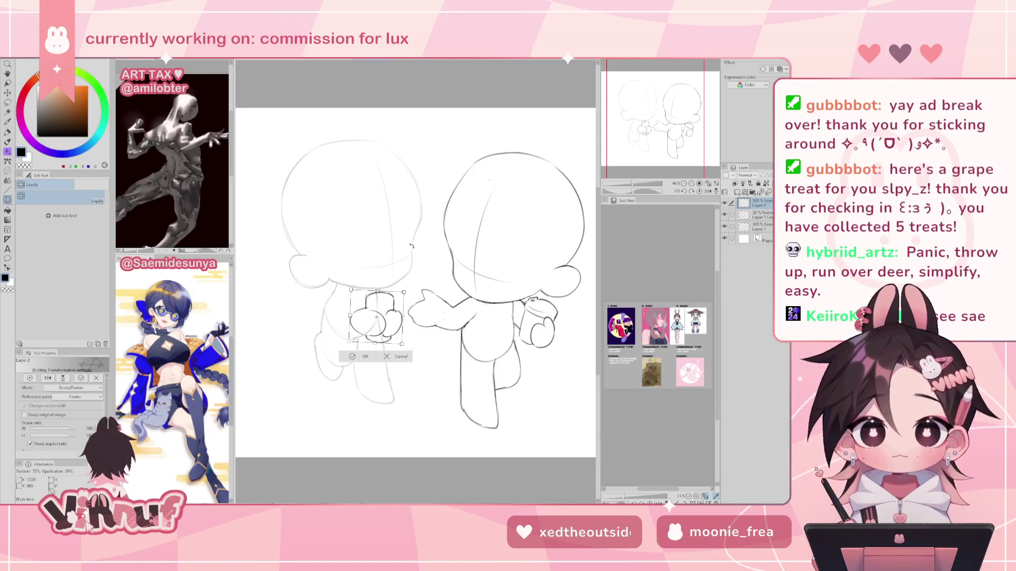
pyautogui.moveTo(389, 316); pyautogui.dragTo(397, 325)
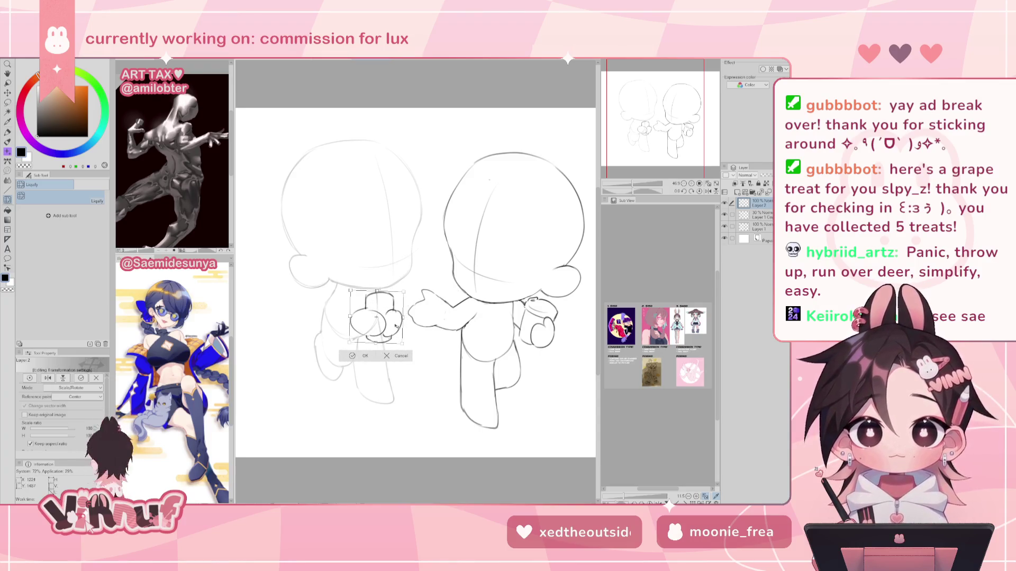
pyautogui.click(369, 355)
pyautogui.press('p')
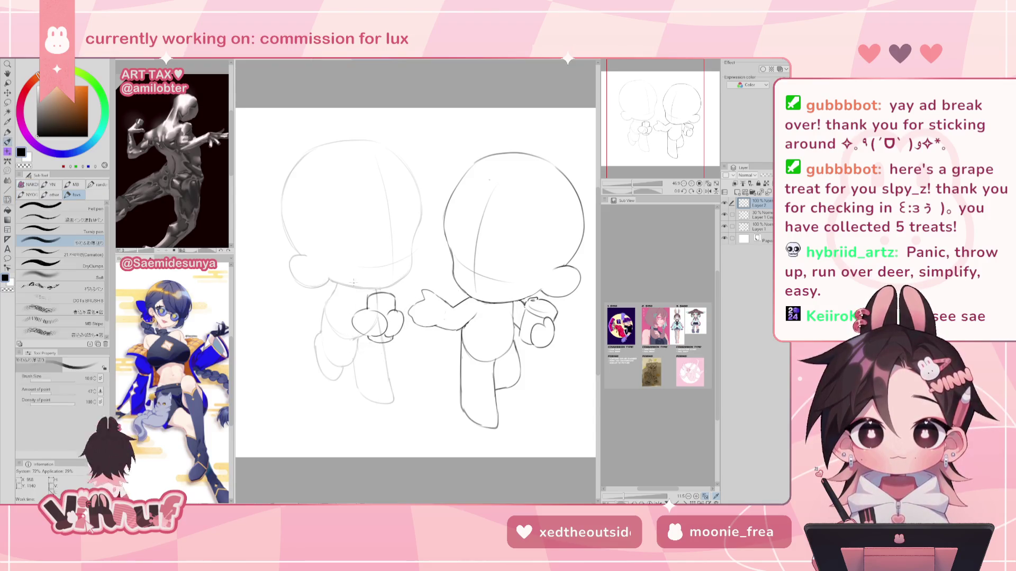
# Step: Redraw the left figure's back line a bit higher and add a shoulder stroke in mirrored view
pyautogui.moveTo(337, 286); pyautogui.dragTo(350, 323)
pyautogui.hotkey('ctrl', 'z')
pyautogui.moveTo(337, 283); pyautogui.dragTo(344, 302)
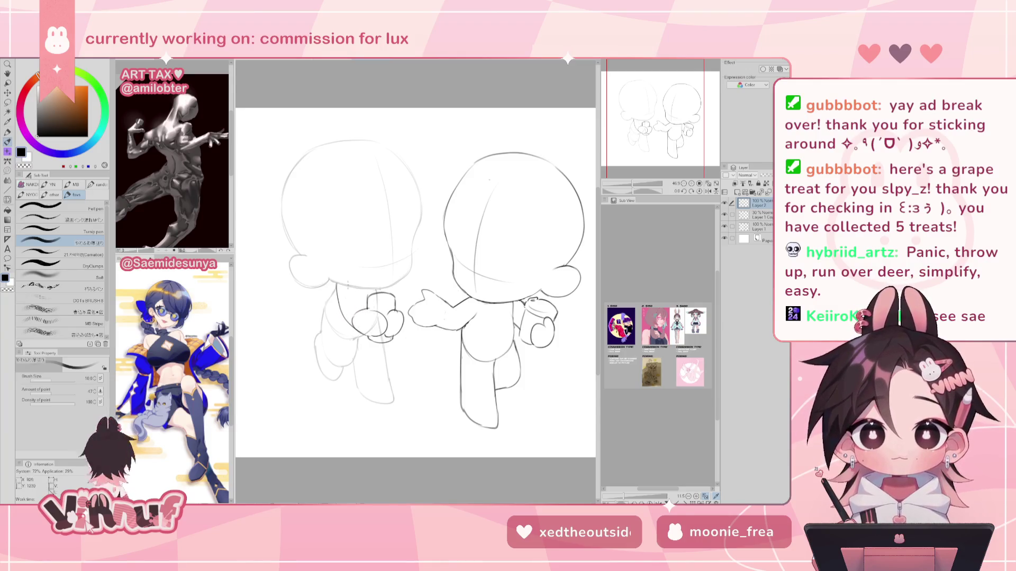
pyautogui.press('h')
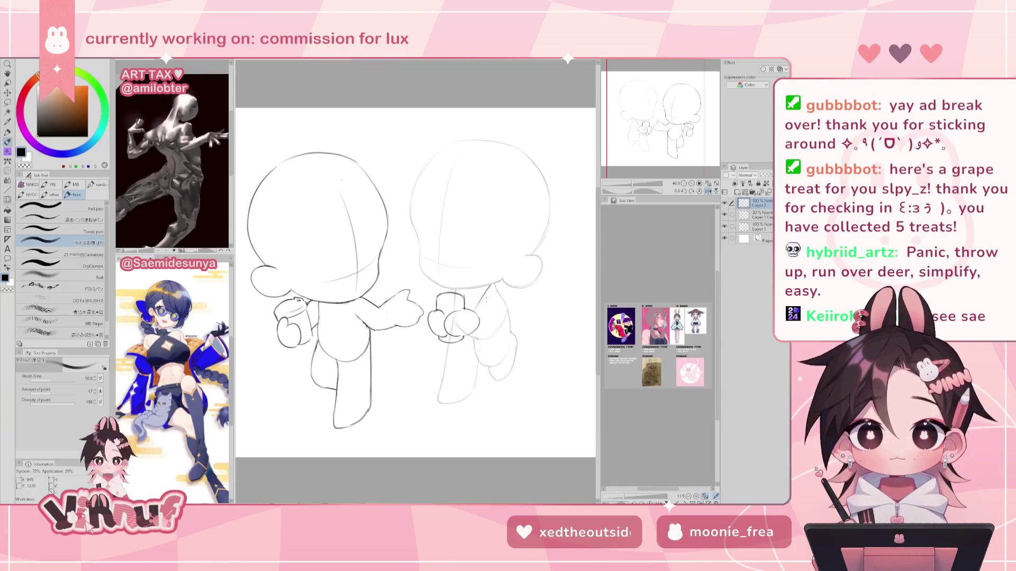
pyautogui.moveTo(493, 285); pyautogui.dragTo(474, 307)
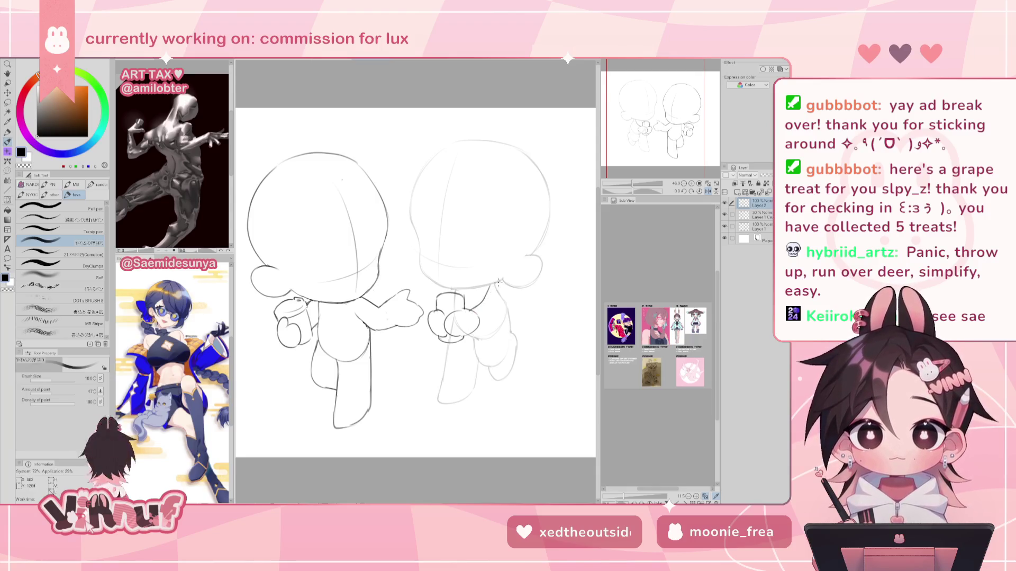
pyautogui.press('h')
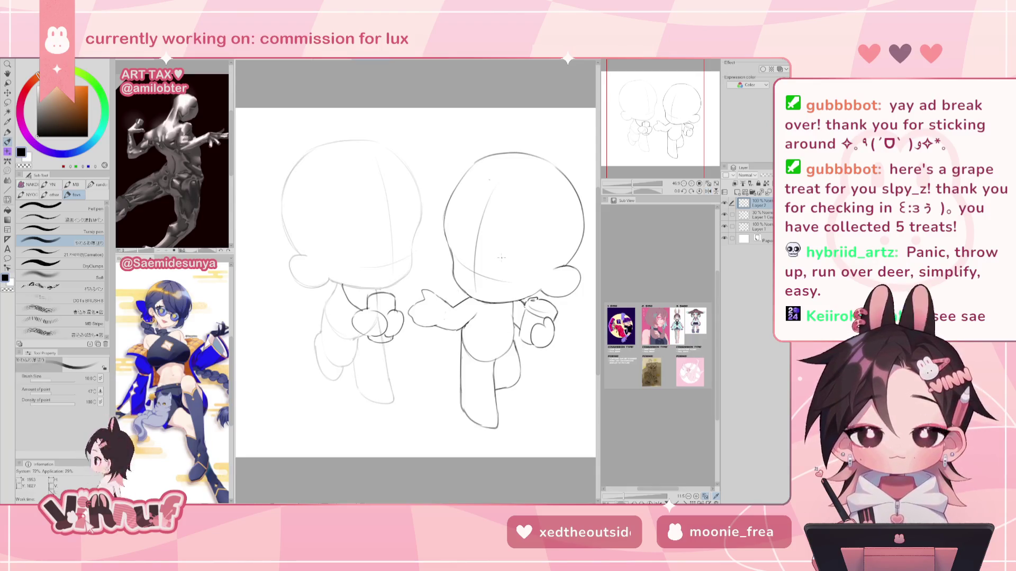